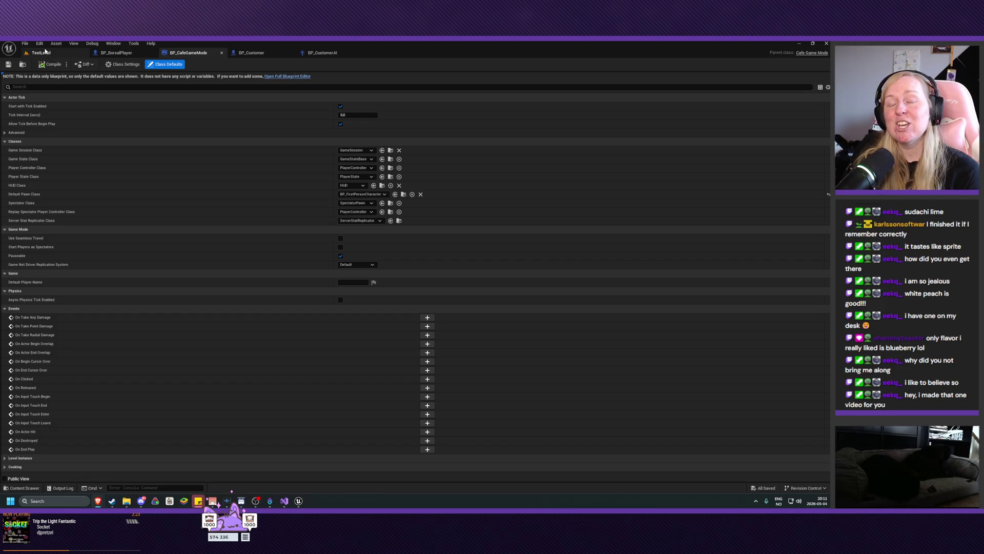
Step: Switch to the TestLevel viewport showing the walled test room
left_click(45, 52)
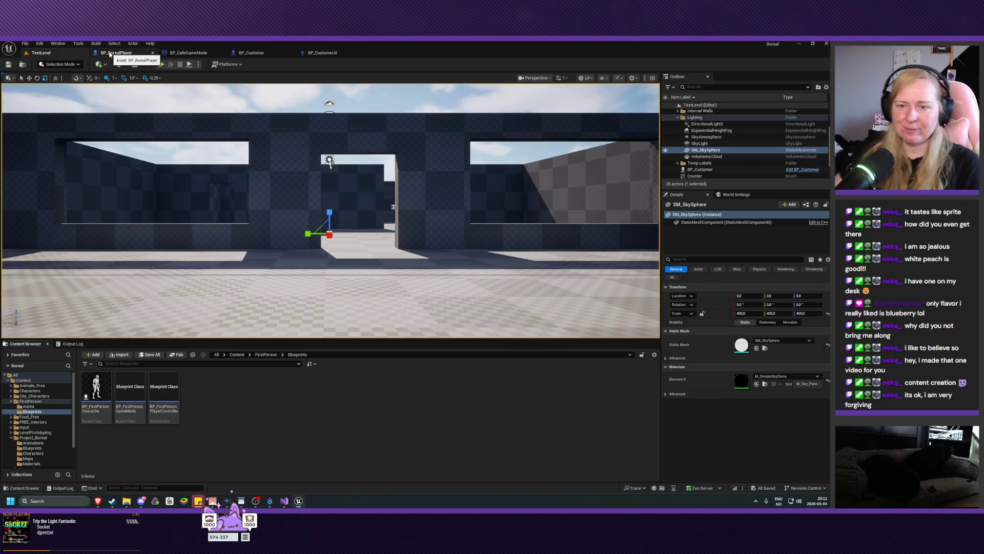
Step: Look over TestLevel, revisit BP_CafeGameMode, then show BP_BorealPlayer in its 3D viewport
left_click_drag(333, 230, 333, 182)
left_click(188, 52)
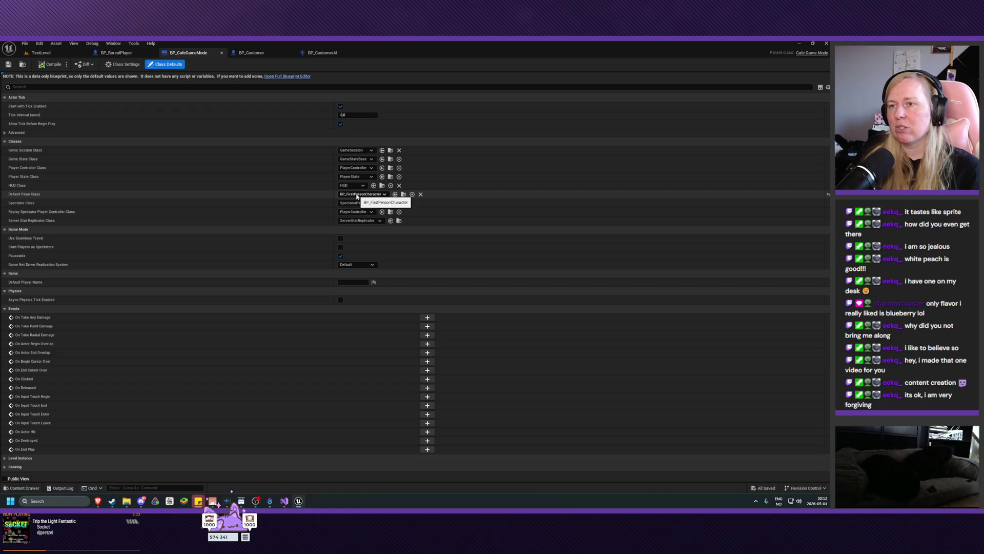
left_click(119, 54)
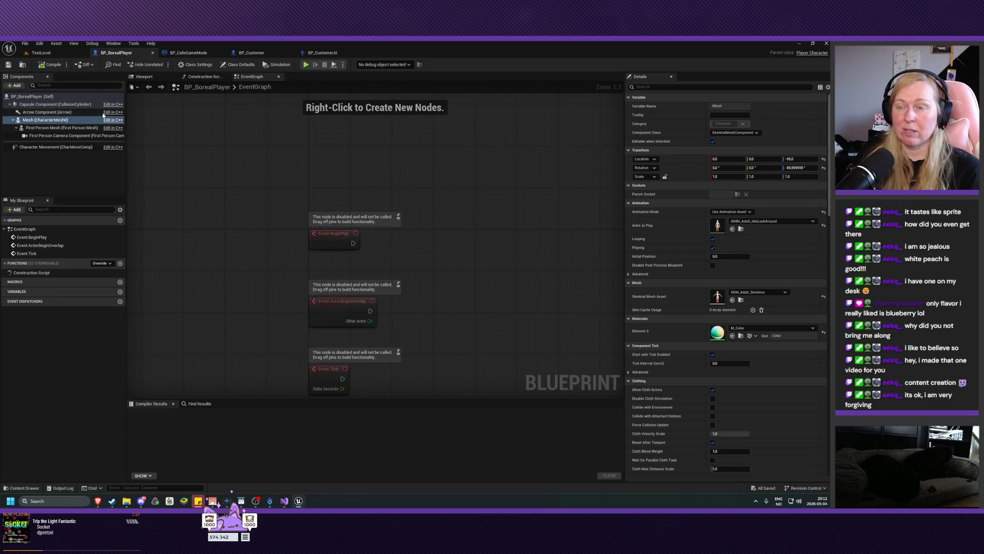
left_click(143, 76)
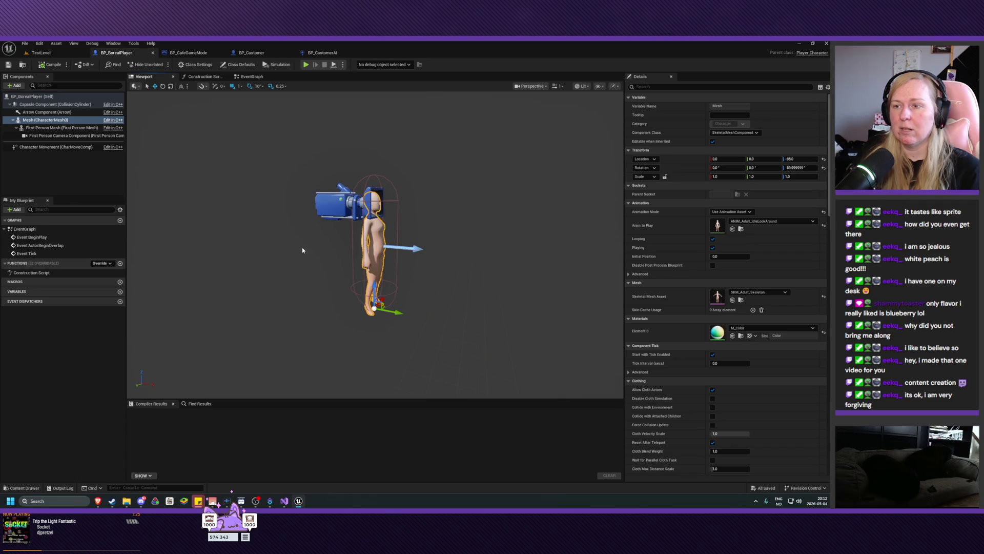
Step: In the Left orthographic view, lower the character mesh to Z -95, then compile and save
scroll(303, 251, "up", 5)
left_click(531, 86)
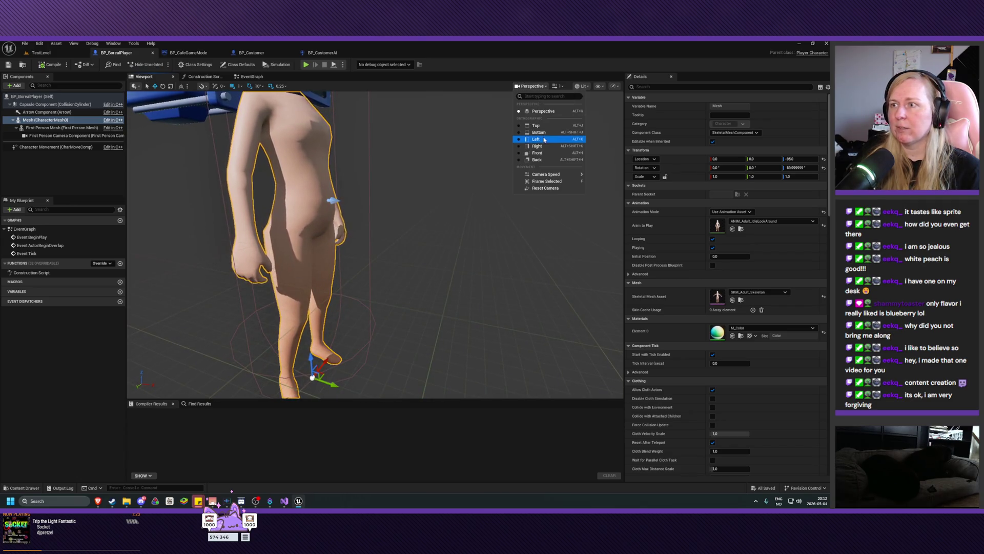
left_click(536, 139)
scroll(402, 267, "up", 5)
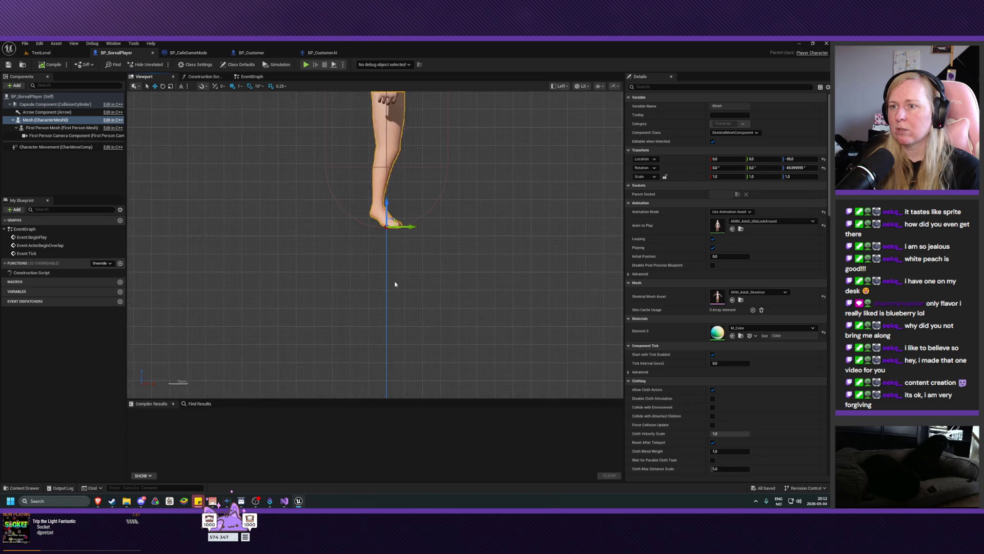
scroll(394, 284, "up", 3)
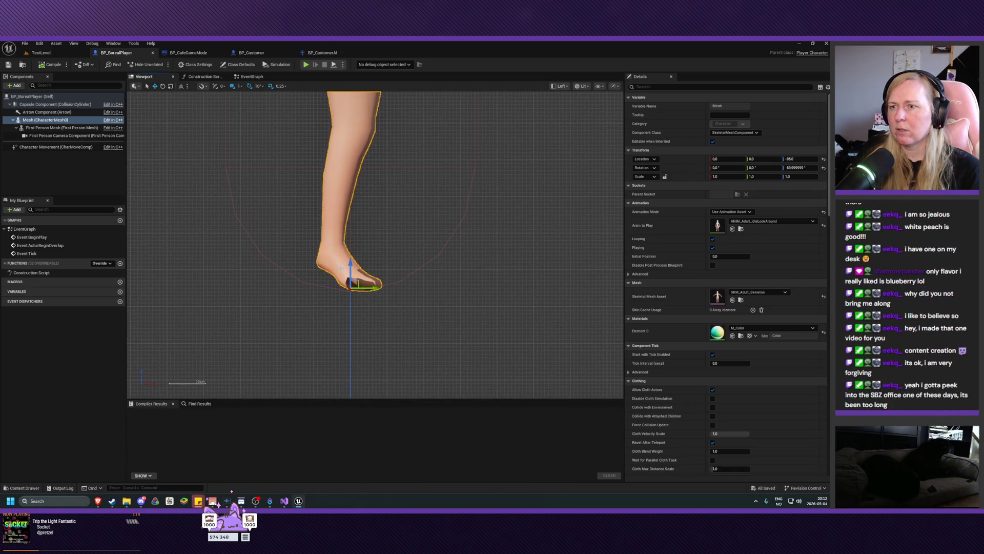
left_click_drag(351, 269, 351, 267)
scroll(362, 307, "up", 2)
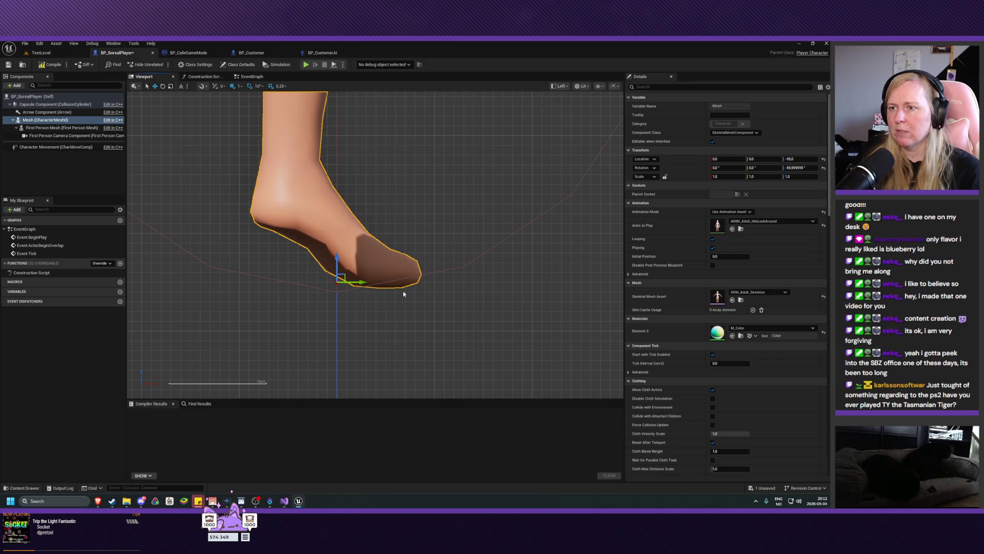
left_click(9, 64)
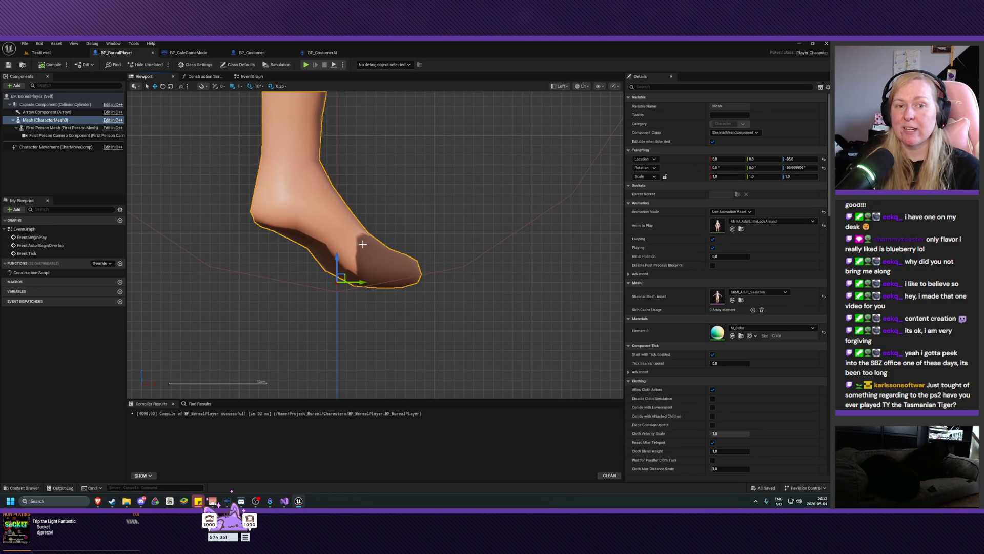
Step: Pan and zoom the side view to check the head, camera and torso placement
scroll(363, 244, "down", 5)
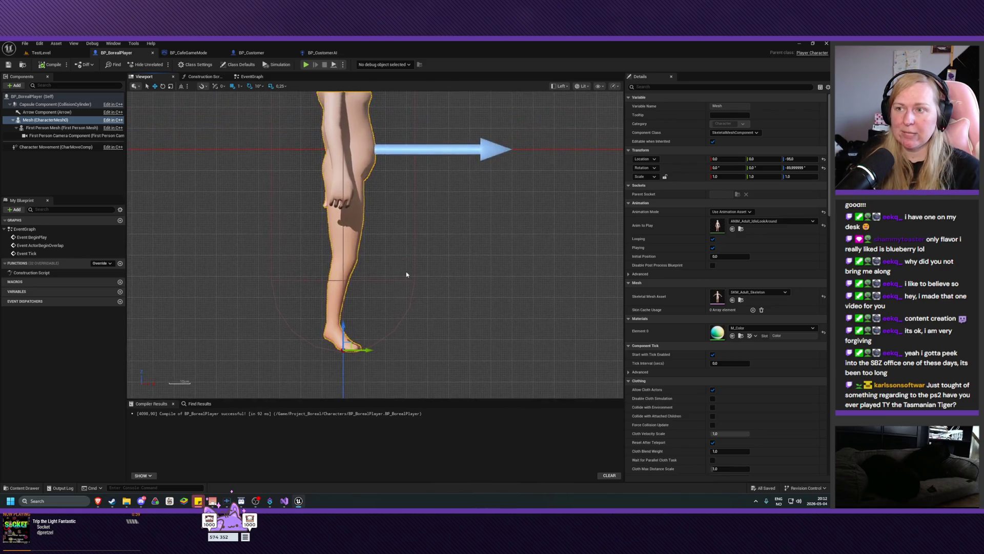
scroll(406, 274, "down", 3)
left_click_drag(415, 232, 383, 285)
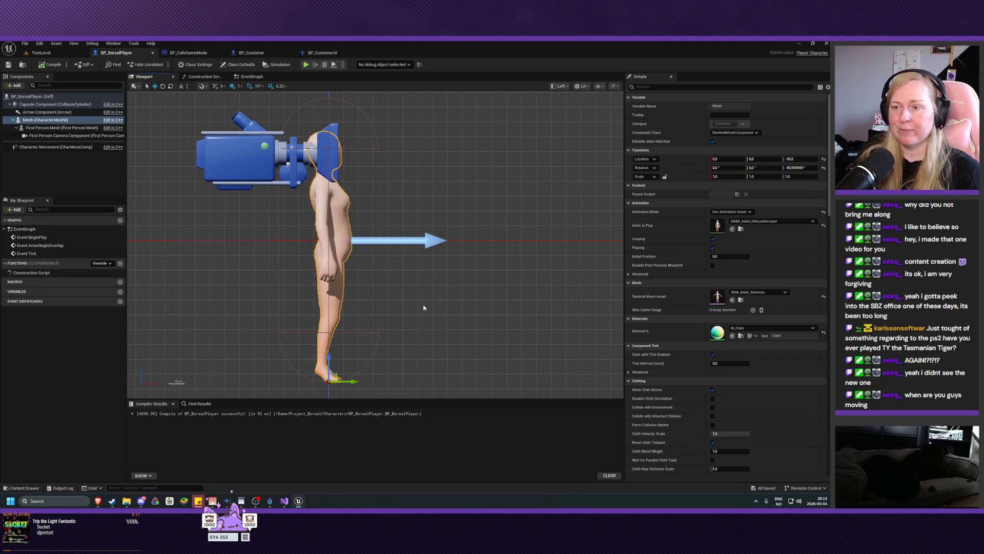
mouse_move(423, 307)
left_mouse_down()
mouse_move(428, 255)
mouse_move(437, 260)
left_mouse_up()
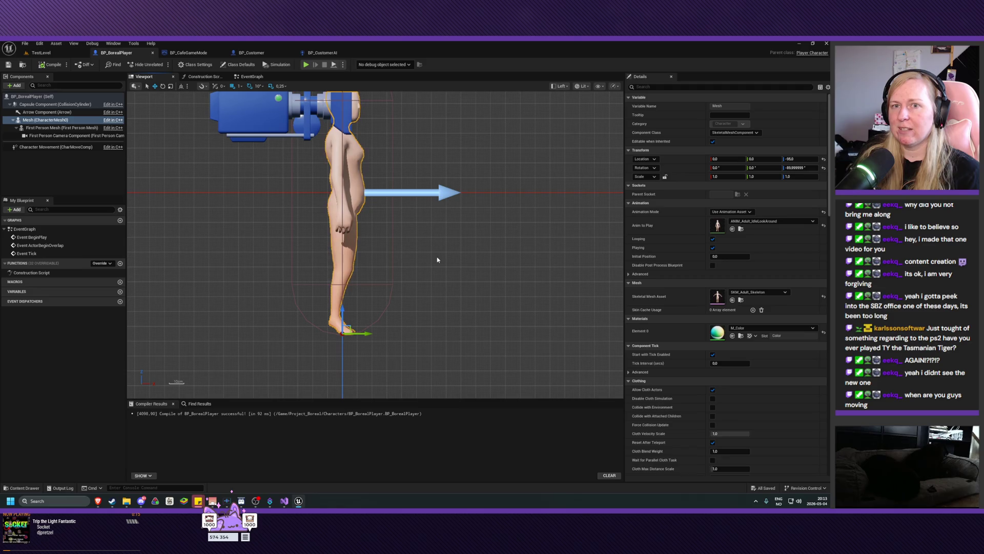
scroll(418, 284, "up", 2)
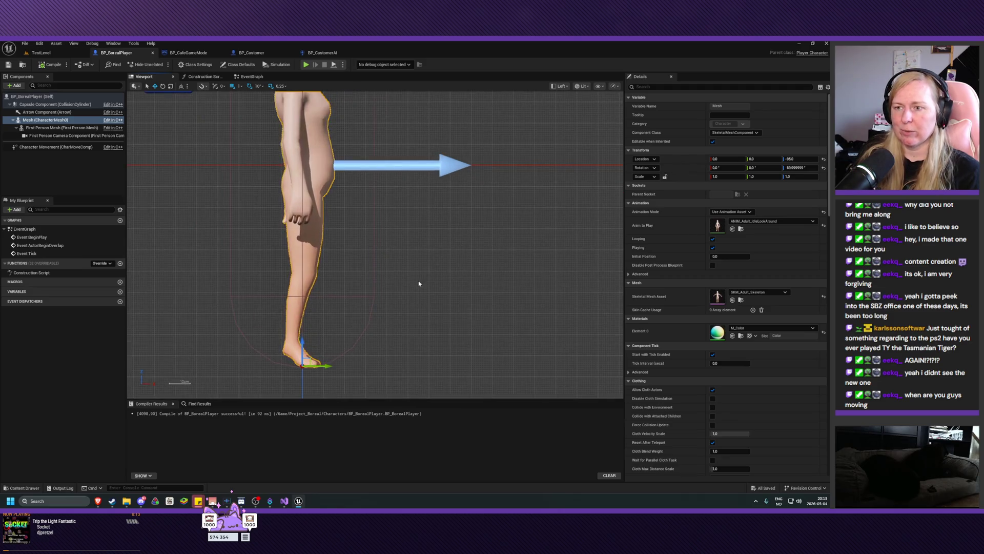
mouse_move(418, 283)
left_mouse_down()
mouse_move(477, 213)
mouse_move(474, 182)
mouse_move(472, 287)
left_mouse_up()
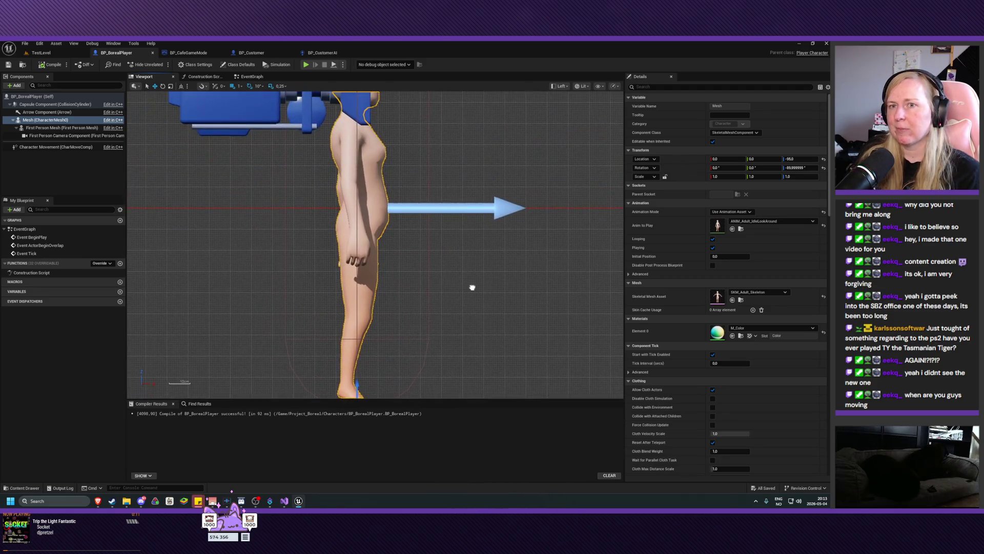
scroll(404, 287, "up", 2)
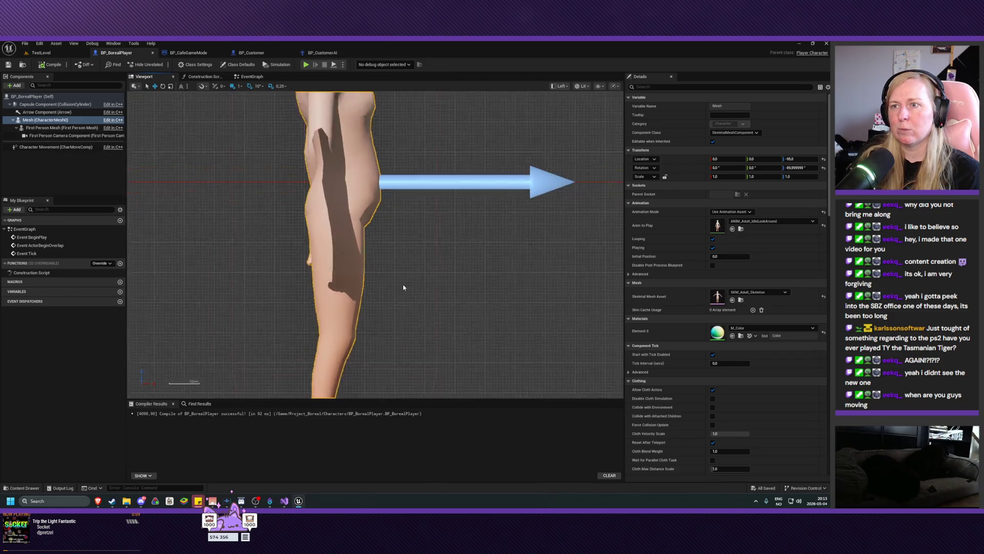
scroll(408, 296, "down", 5)
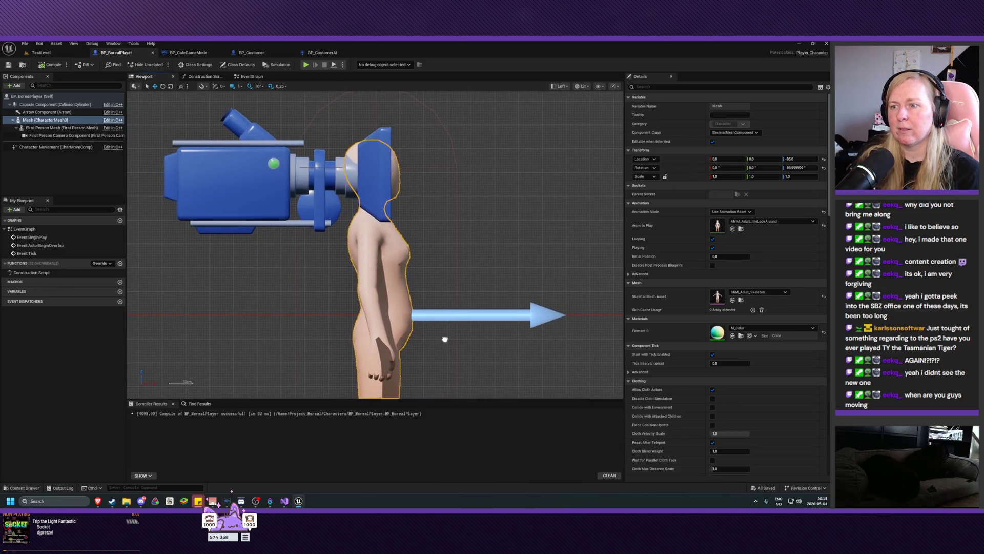
scroll(433, 296, "up", 3)
mouse_move(445, 339)
left_mouse_down()
mouse_move(434, 296)
mouse_move(472, 303)
mouse_move(476, 121)
left_mouse_up()
scroll(433, 297, "down", 5)
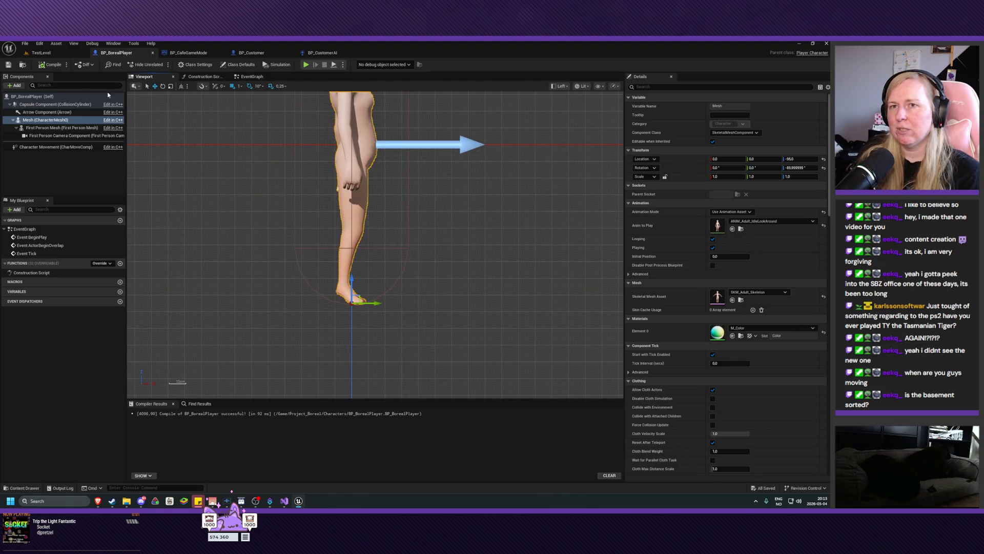
left_click(203, 52)
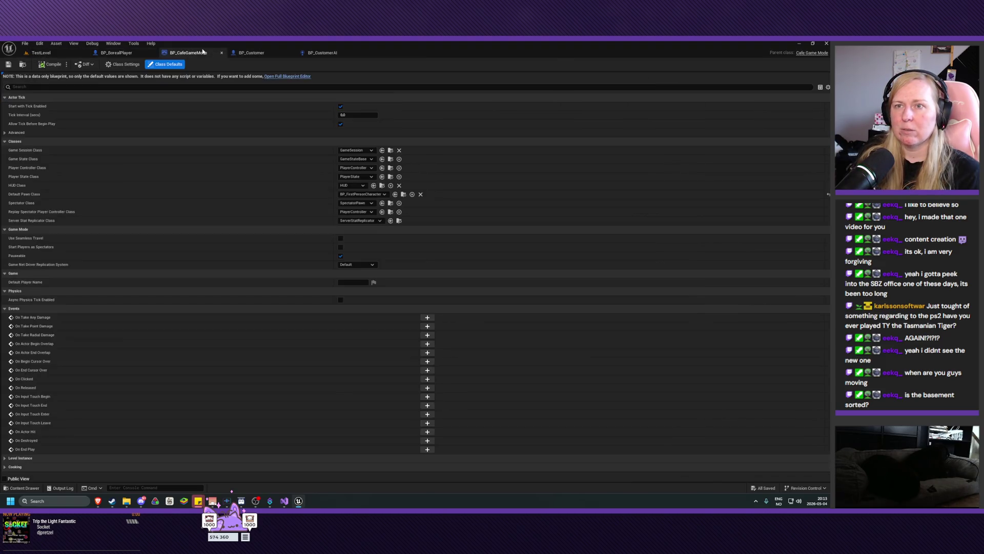
Step: Choose BP_BorealPlayer as Default Pawn Class, then save and compile BP_CafeGameMode
left_click(358, 199)
left_click(374, 229)
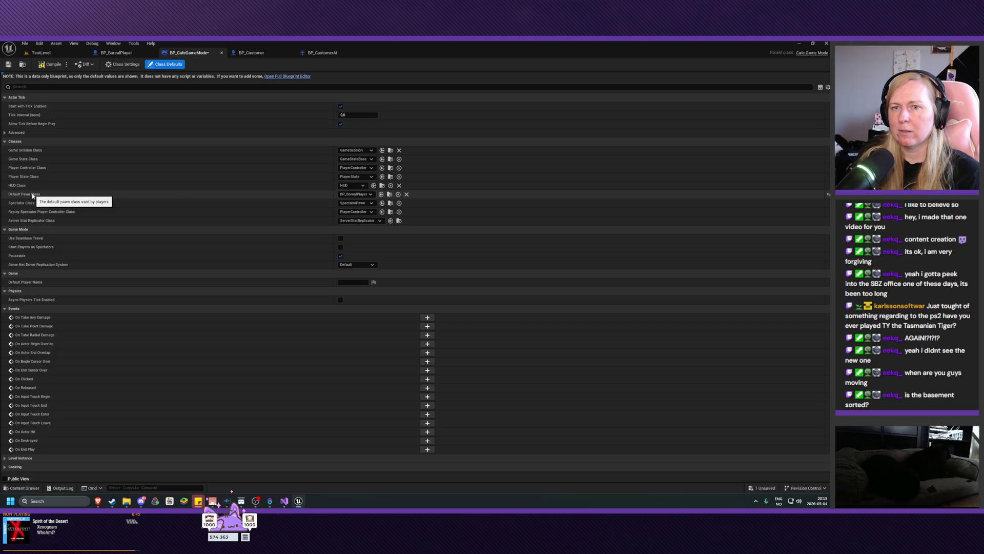
left_click(8, 65)
left_click(46, 66)
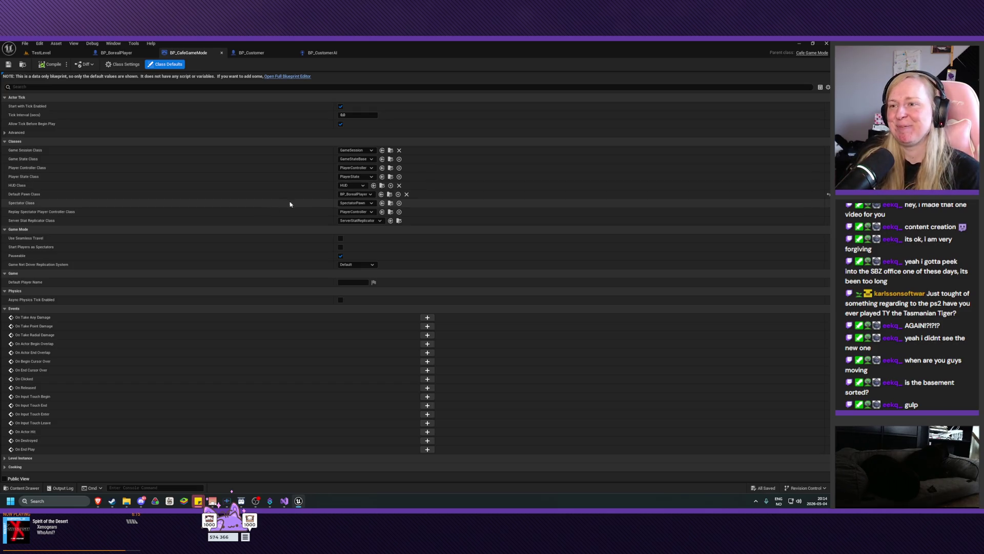
Step: Do a first Play-in-Editor run of TestLevel, then close the play options and wall context menu
left_click(40, 53)
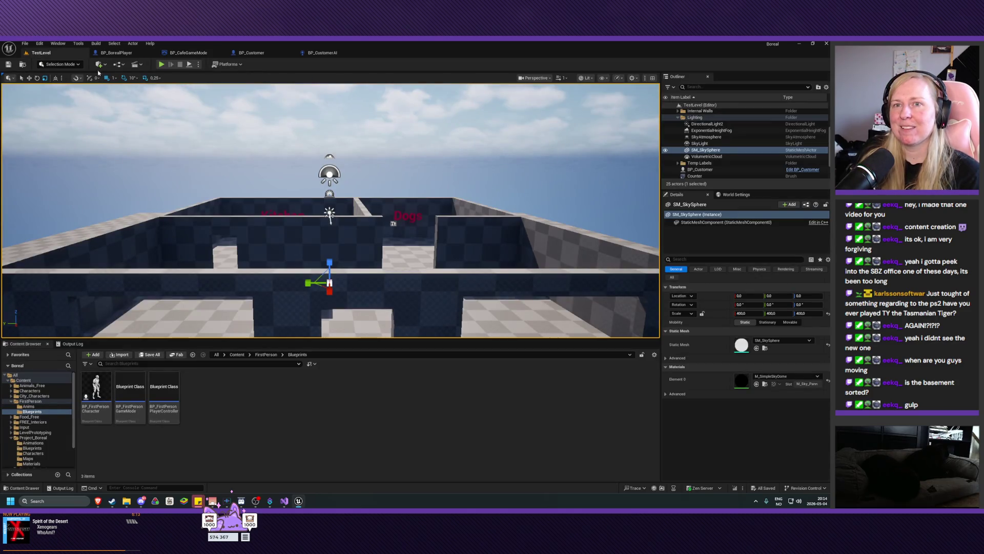
left_click(161, 65)
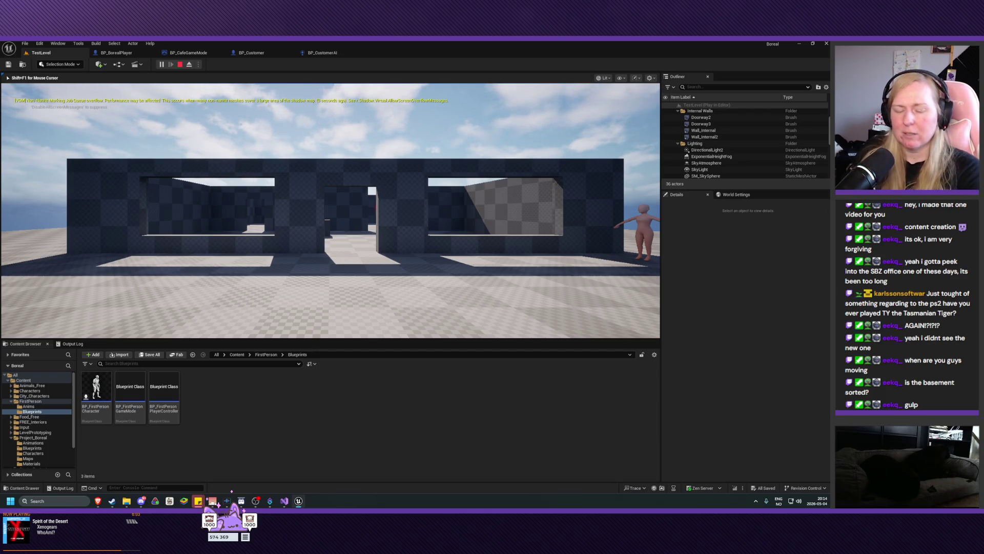
key("Escape")
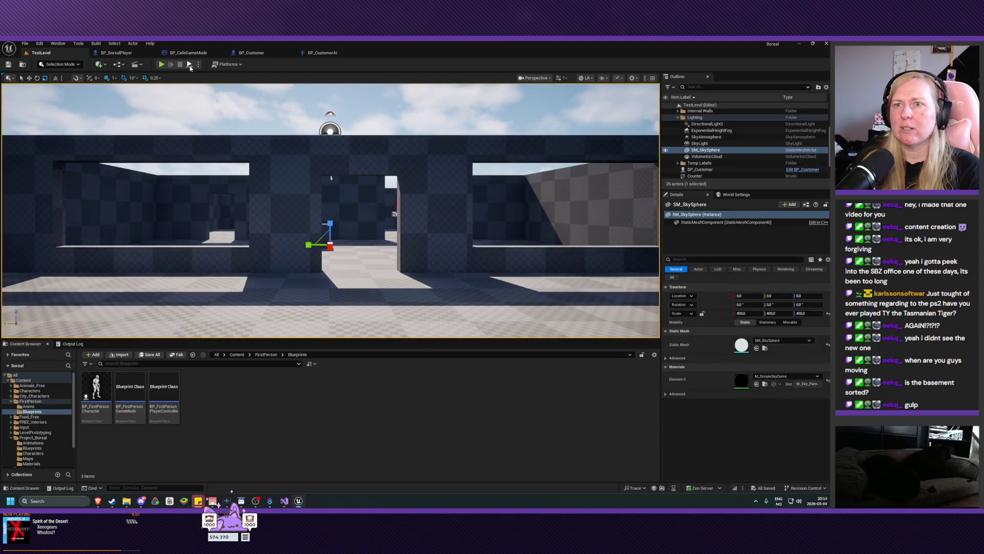
left_click(199, 65)
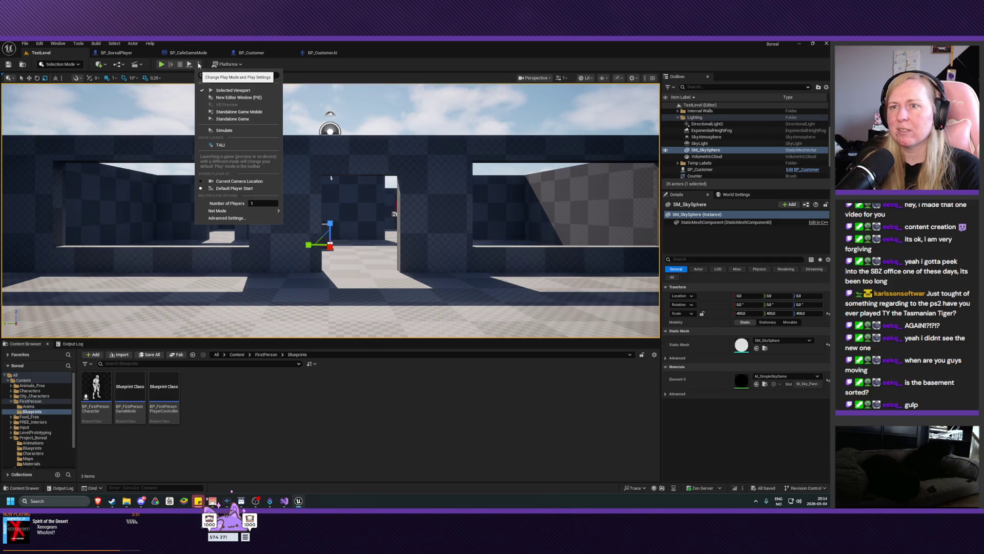
left_click(199, 65)
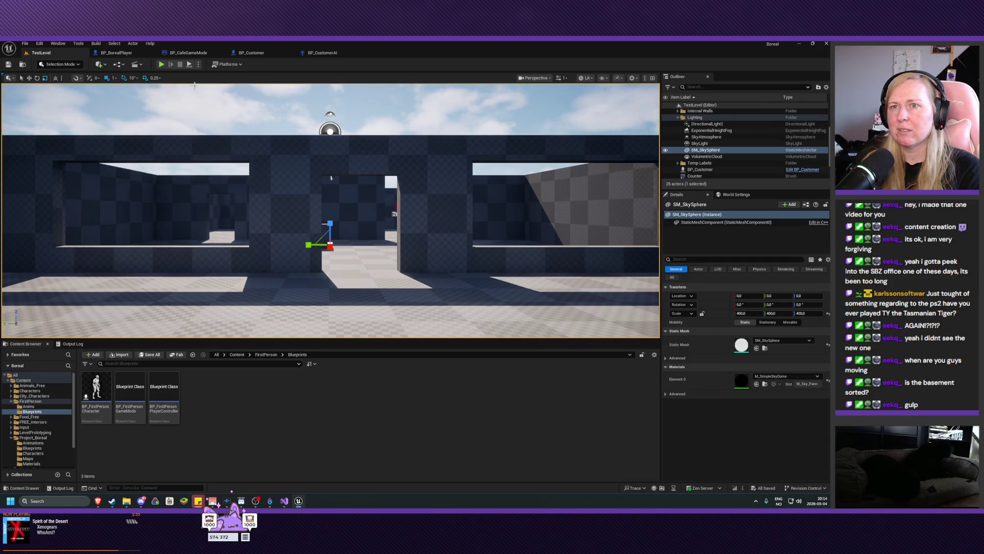
right_click(303, 187)
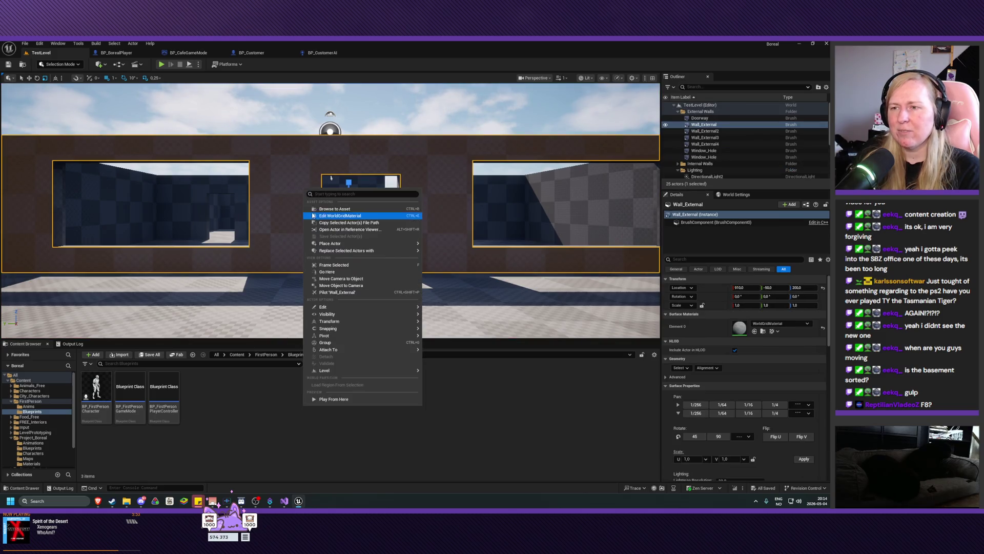
right_click(311, 136)
key("Escape")
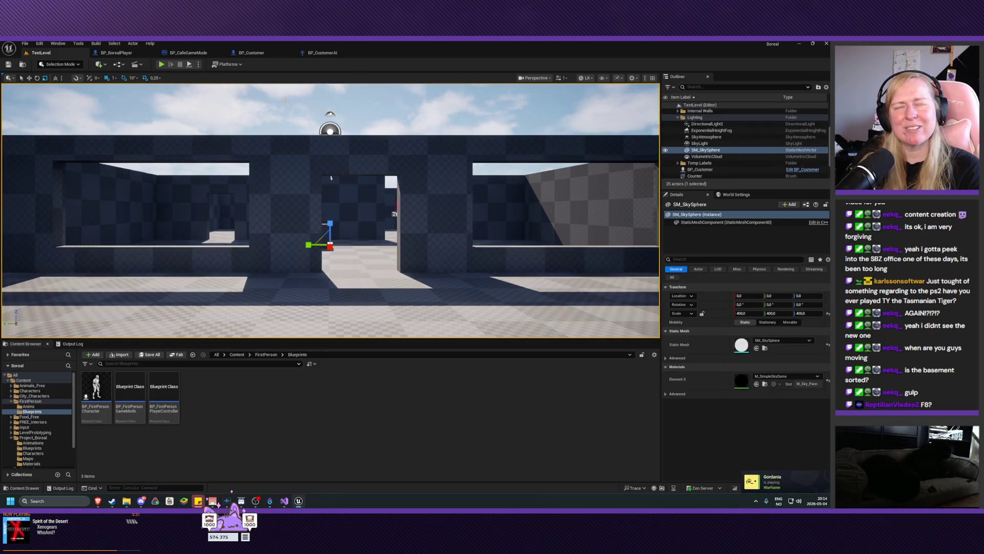
Step: Restart Play In Editor and inspect the spawned PlayerController0 in the Outliner
left_click(160, 64)
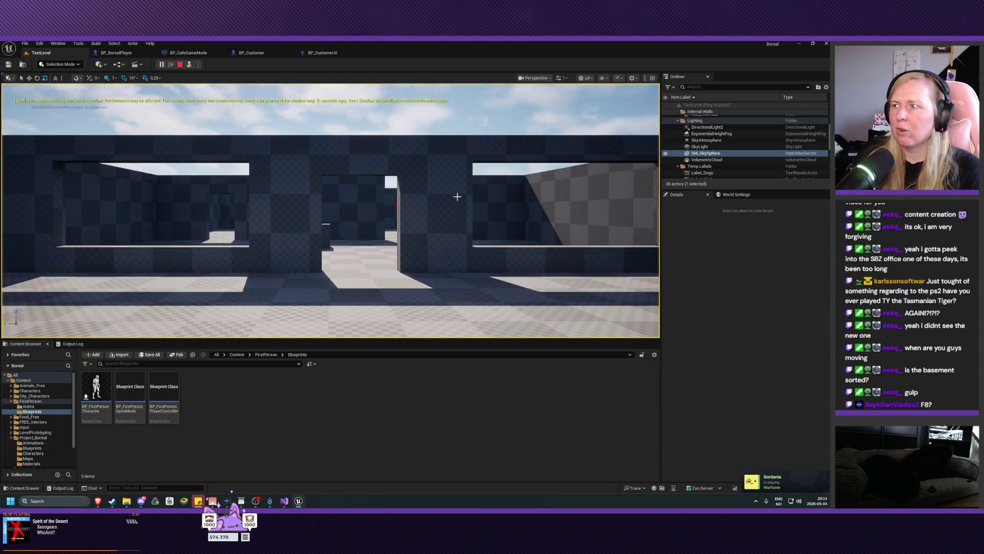
scroll(725, 154, "down", 1)
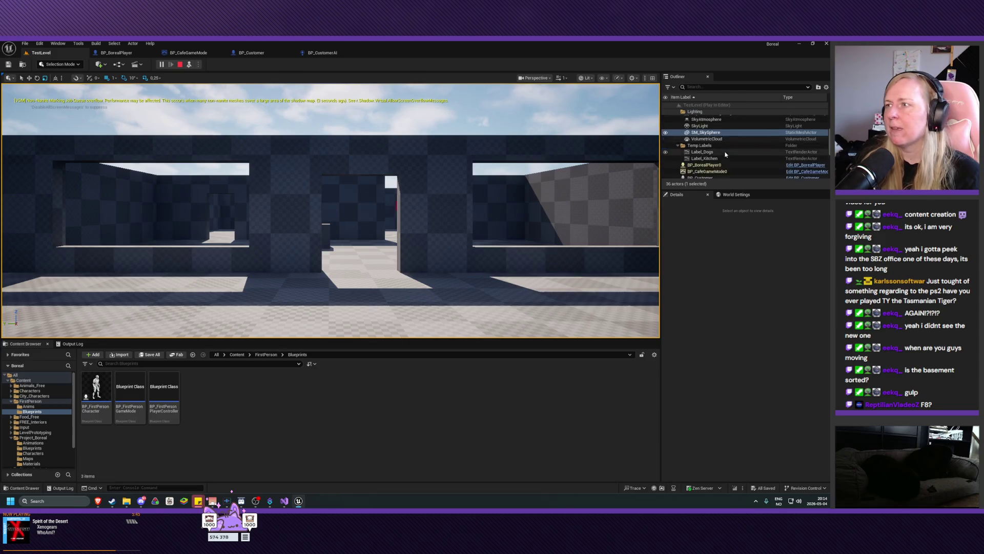
scroll(725, 154, "down", 5)
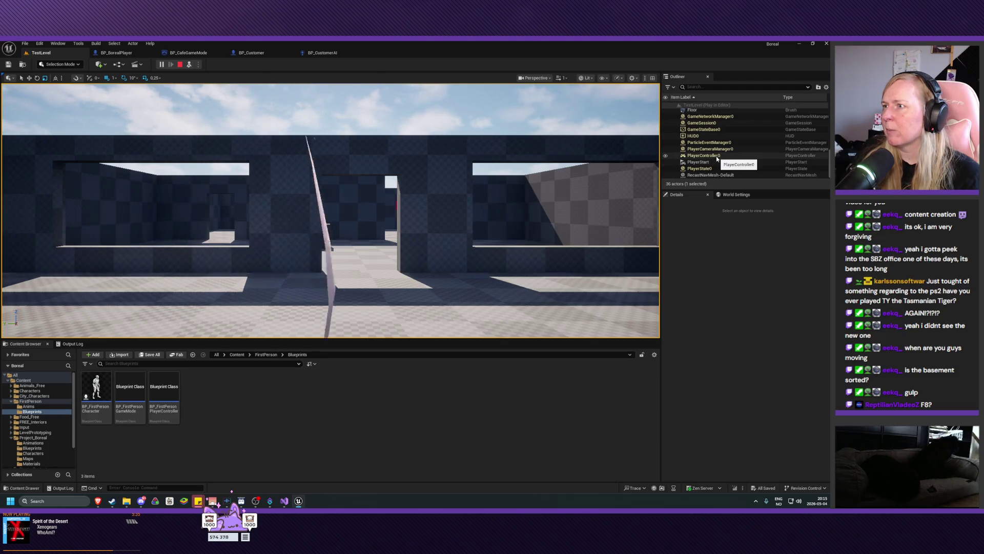
left_click(717, 157)
Step: Inspect runtime actors PlayerState0, PlayerCameraManager0, ParticleEventManager0, BP_CustomerAI0 and BP_BorealPlayer0
left_click(718, 168)
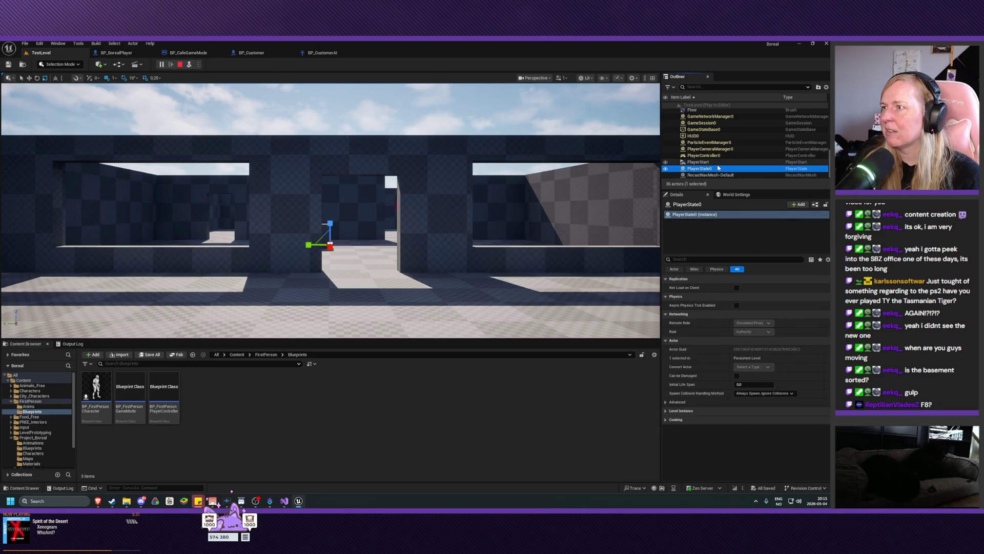
left_click(725, 155)
left_click(732, 148)
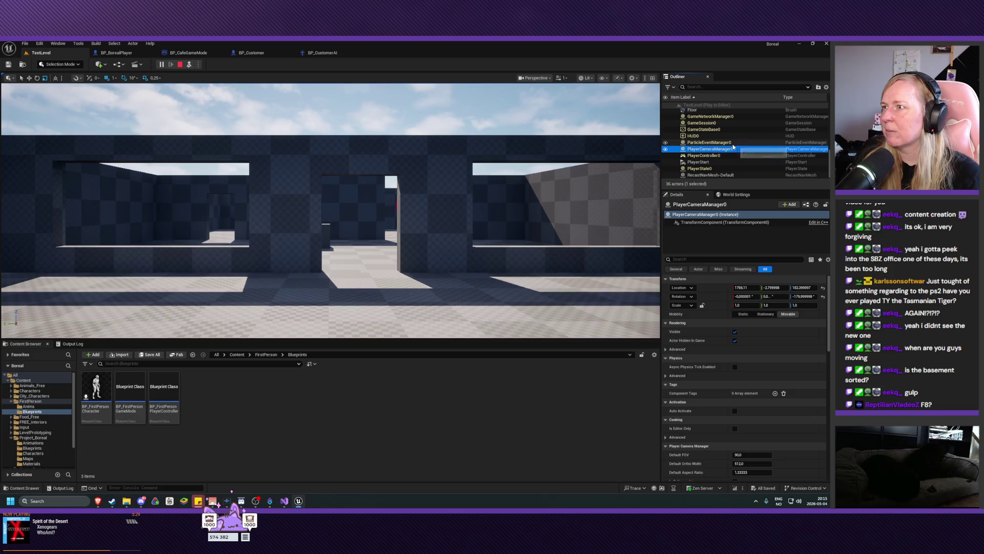
left_click(731, 142)
scroll(728, 147, "up", 2)
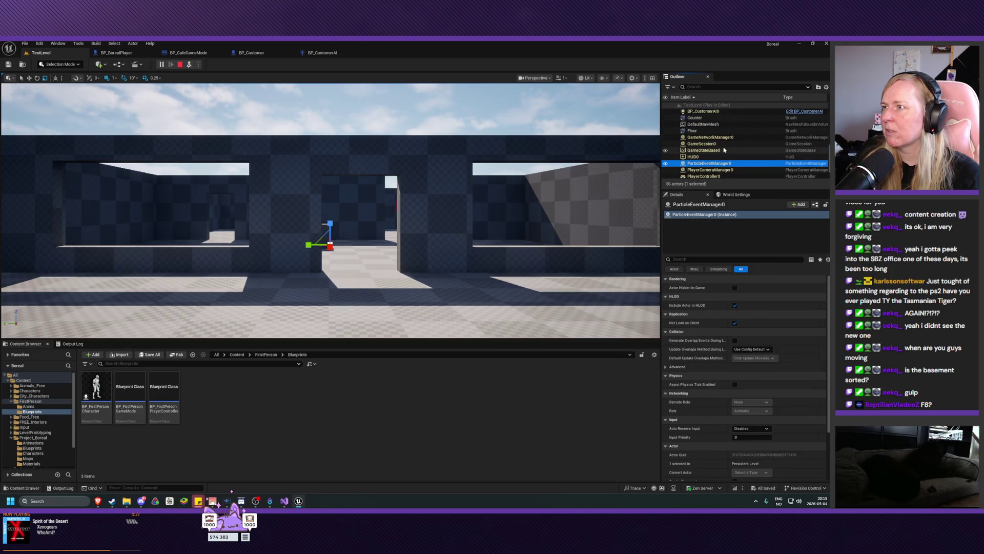
scroll(725, 149, "up", 3)
left_click(724, 150)
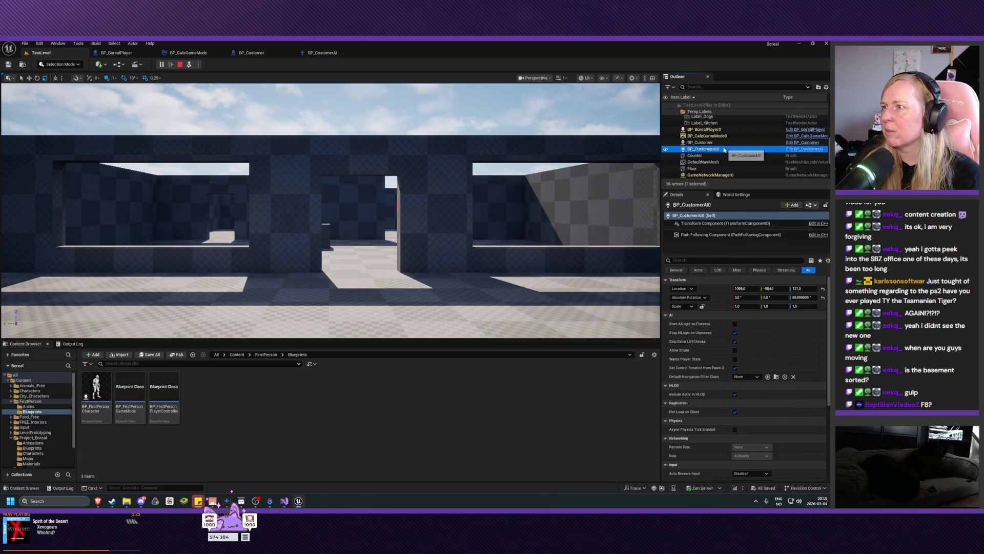
left_click(724, 131)
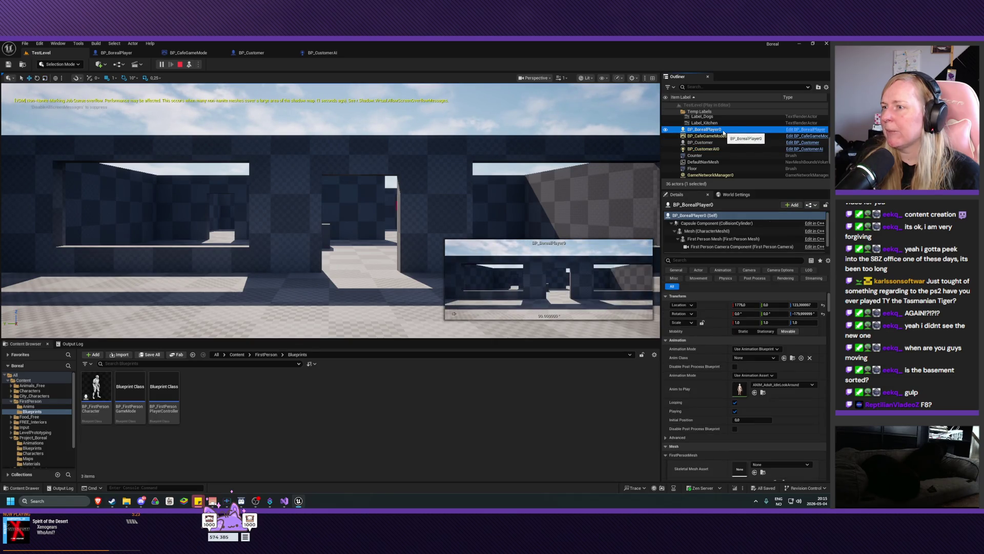
Step: Eject from the game with F8 and frame BP_BorealPlayer0 with F
key("F8")
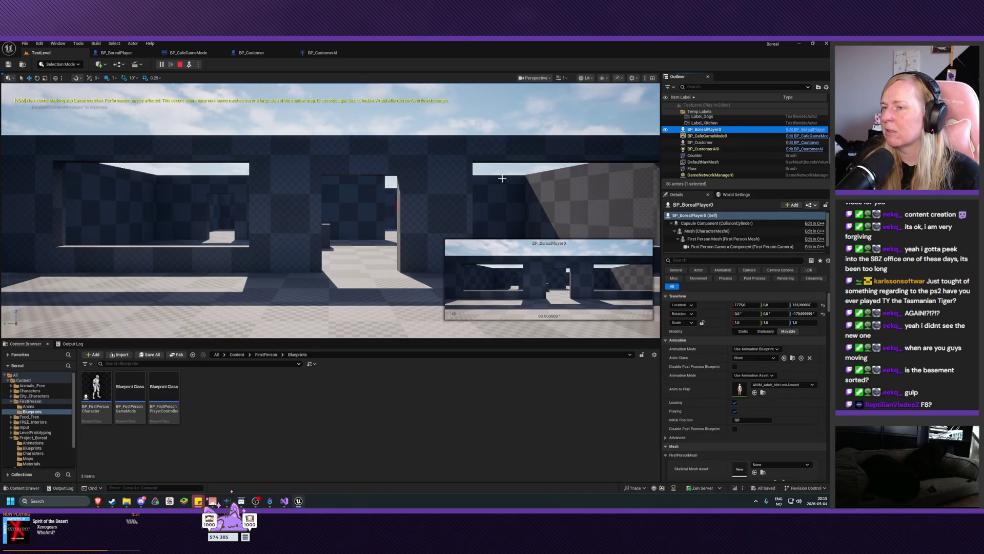
key("f")
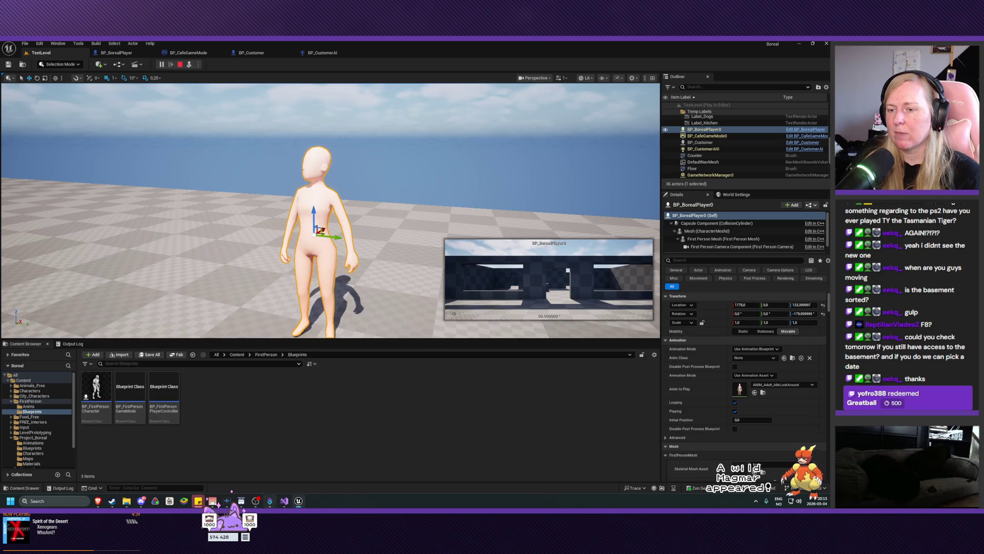
mouse_move(285, 501)
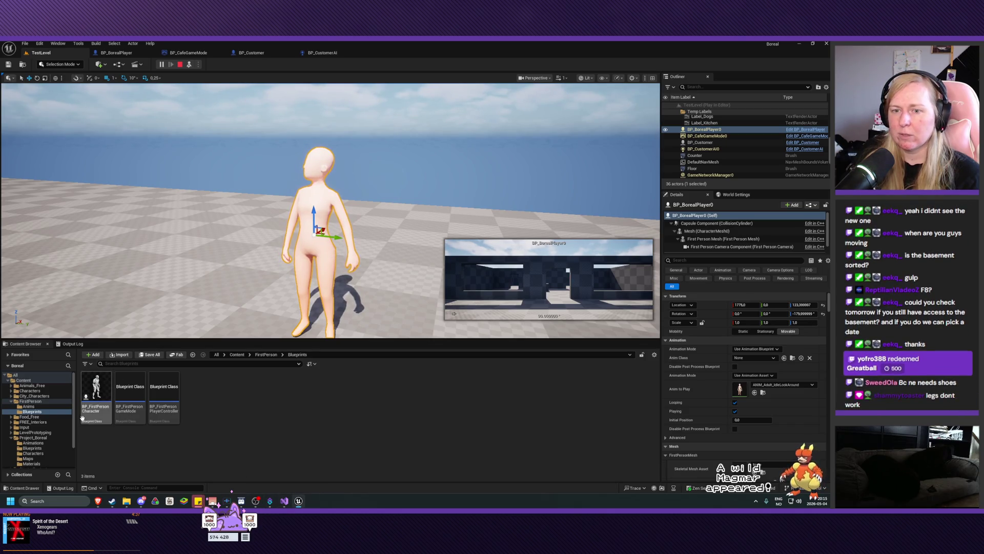
Step: Browse from FirstPerson into Project_Boreal's Characters folder, then bring Visual Studio forward
left_click(11, 402)
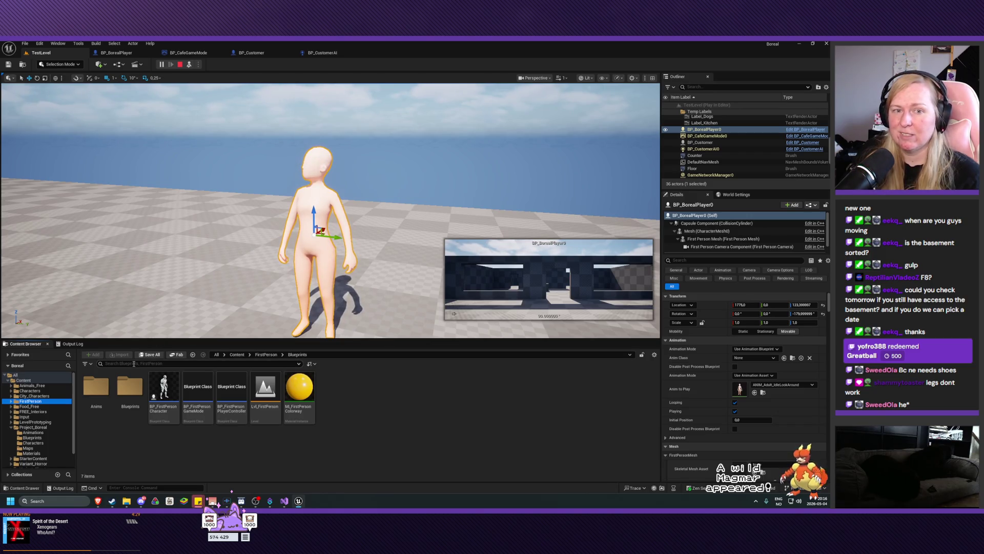
left_click(32, 427)
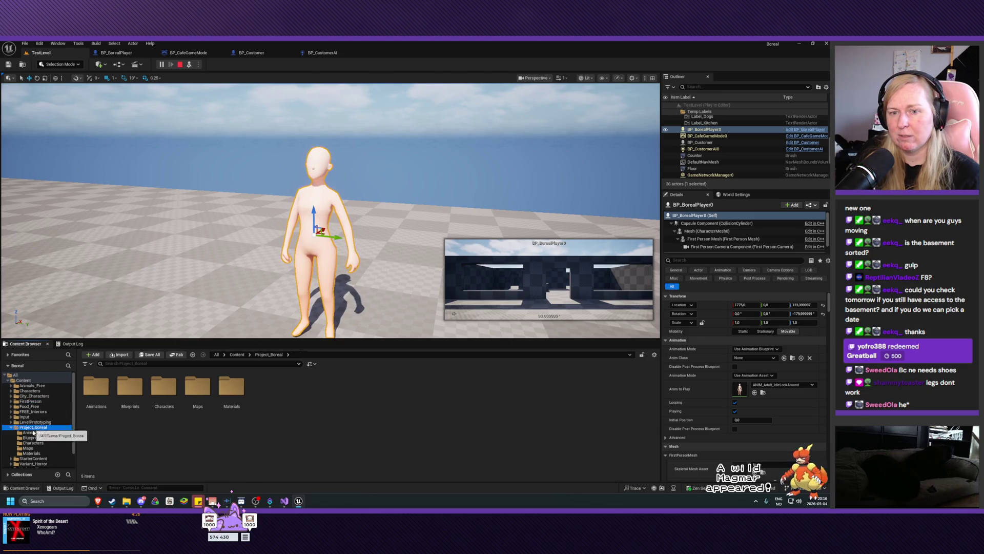
double_click(128, 400)
key("alt+Left")
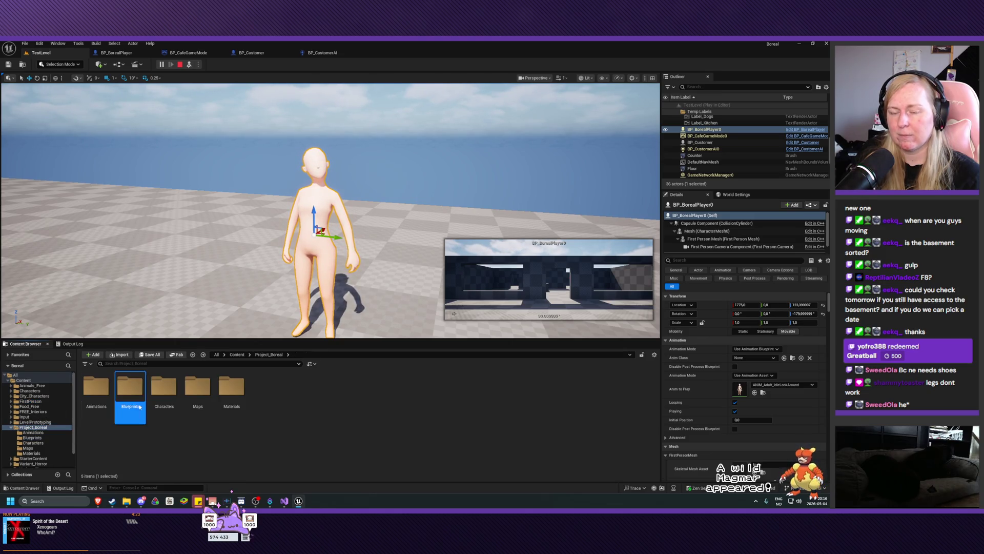
double_click(165, 390)
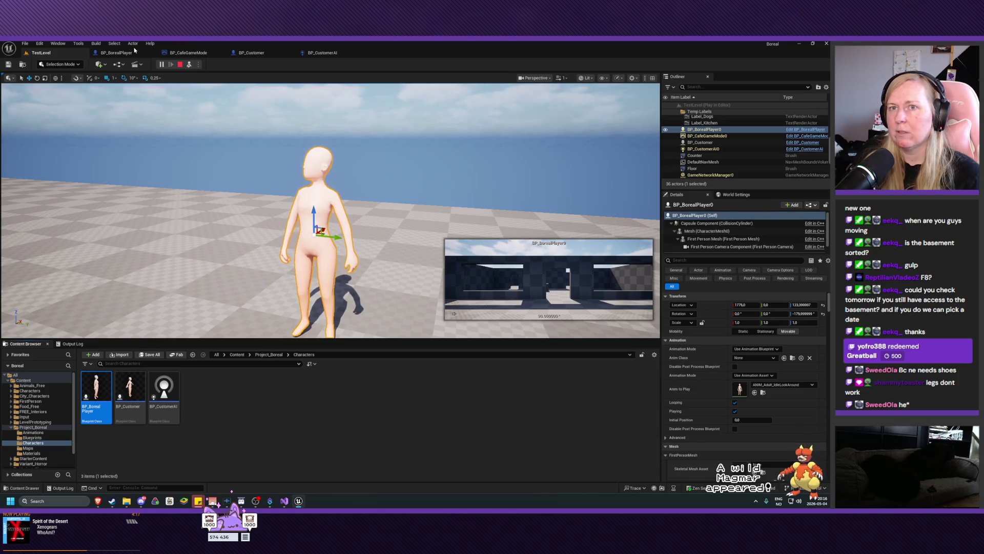
mouse_move(99, 413)
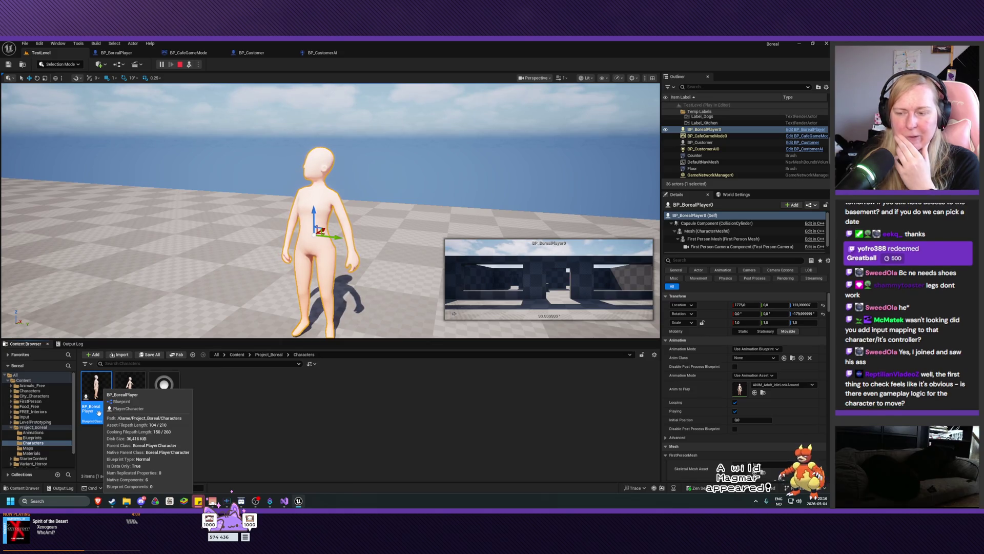
left_click(284, 501)
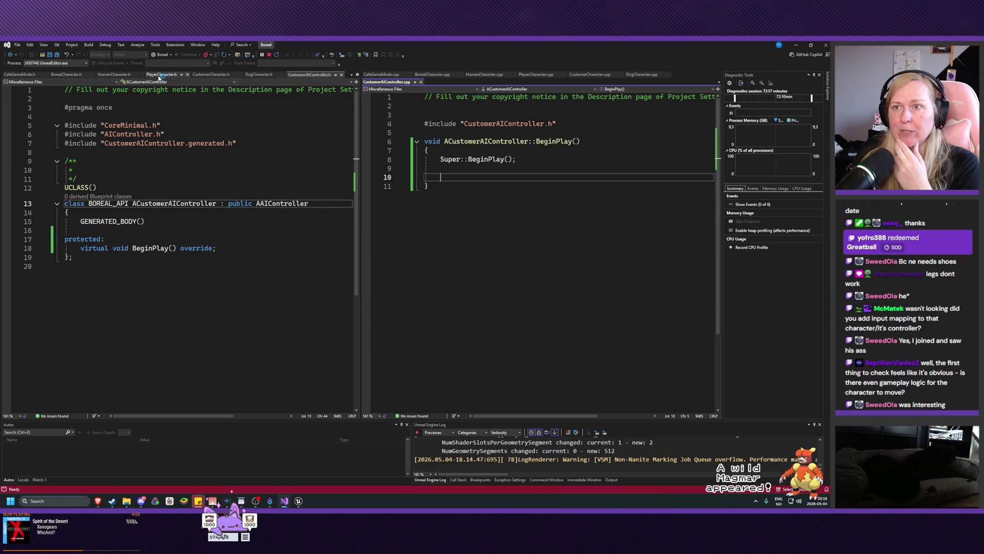
Step: Review the PlayerCharacter and BorealCharacter .h/.cpp files, then orbit behind the character in Unreal
left_click(161, 74)
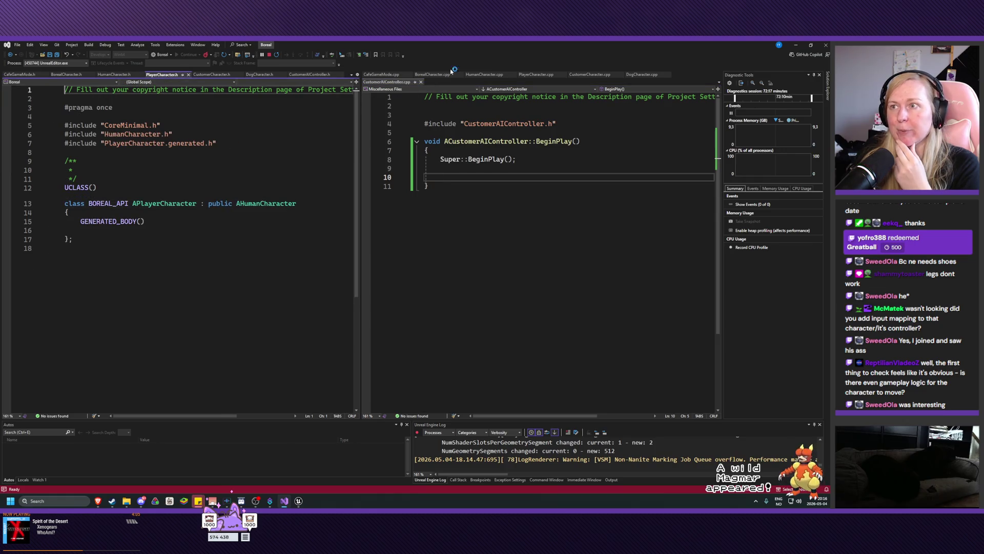
left_click(536, 74)
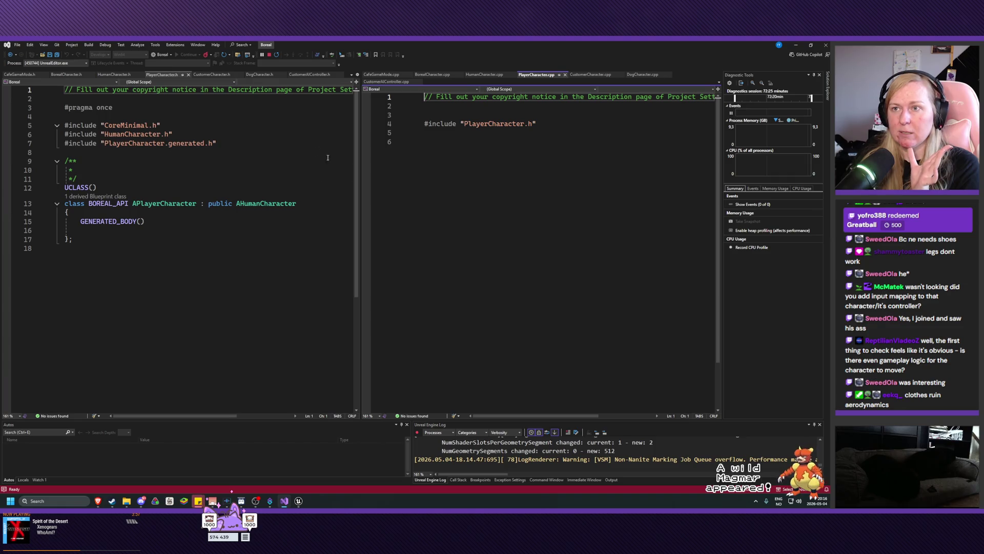
left_click(68, 74)
left_click(432, 75)
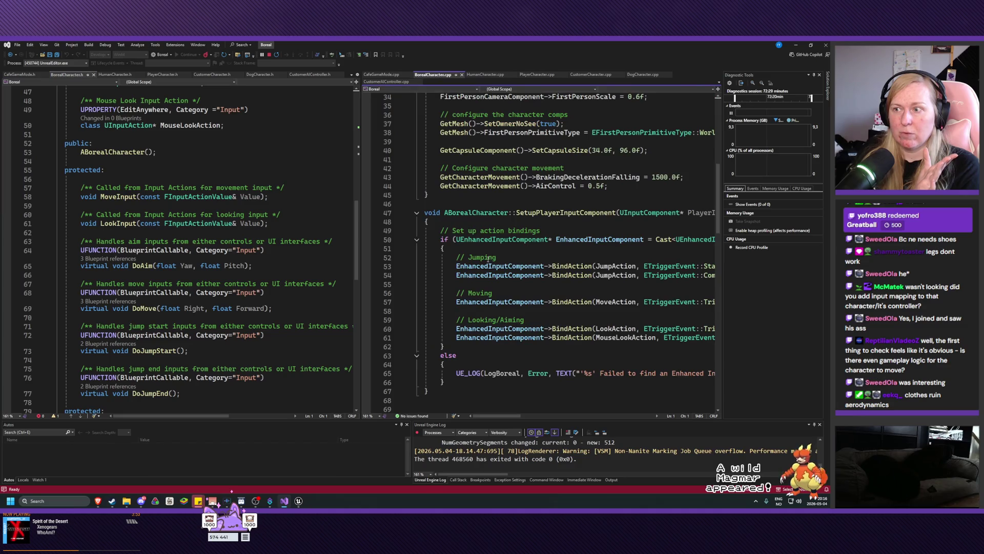
scroll(600, 290, "up", 1)
scroll(599, 291, "down", 1)
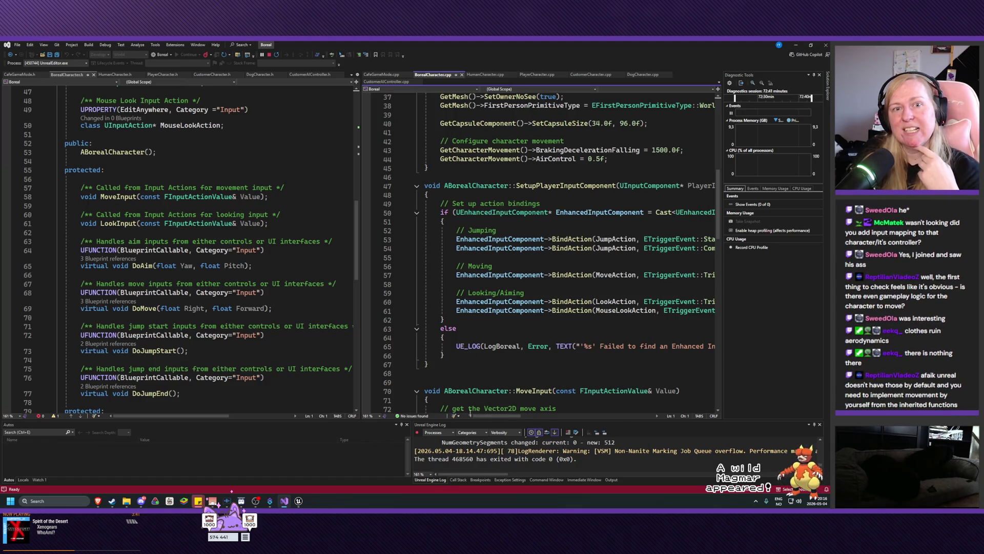
left_click(299, 500)
mouse_move(328, 205)
left_mouse_down()
mouse_move(246, 200)
mouse_move(249, 161)
mouse_move(251, 195)
mouse_move(262, 154)
mouse_move(265, 187)
mouse_move(298, 184)
left_mouse_up()
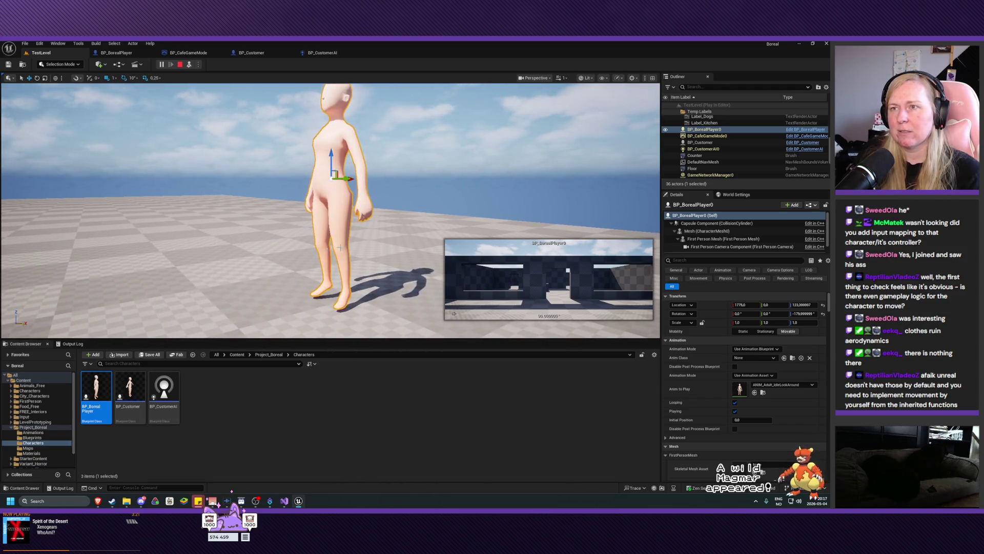
Step: Bring back BorealCharacter.cpp with its SetupPlayerInputComponent action bindings
left_click(284, 503)
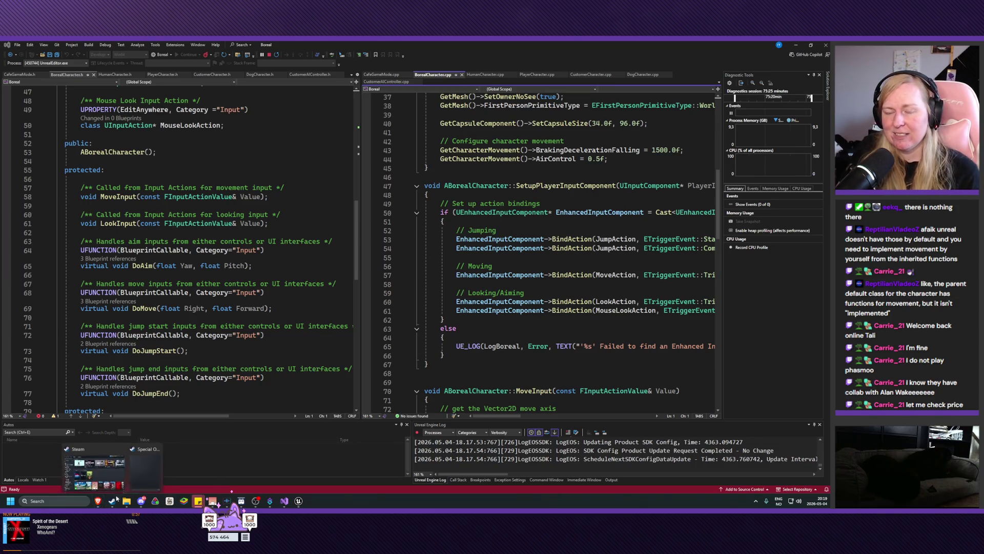
Step: Open Phasmophobia in the Steam library and its 'Player Character Update' news post
left_click(111, 501)
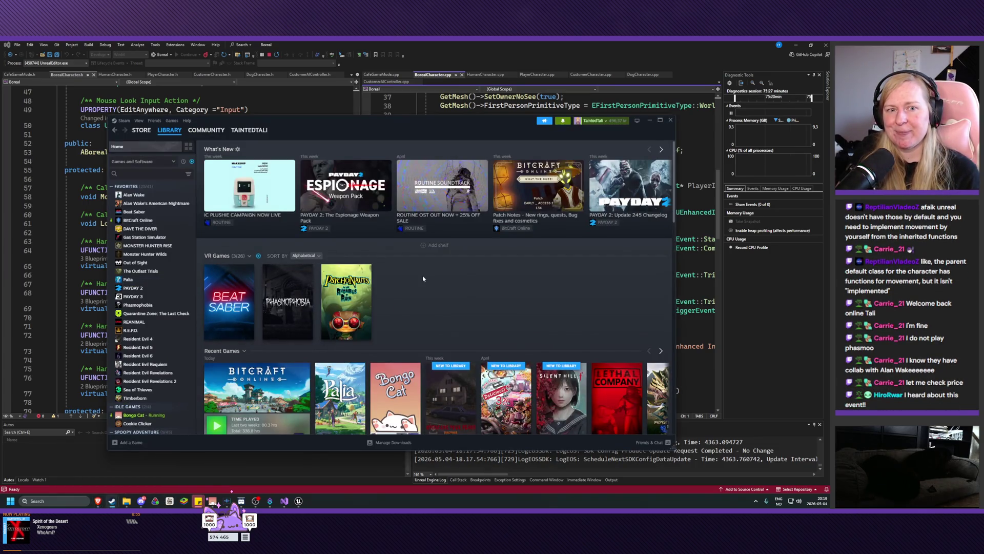
scroll(308, 282, "down", 1)
left_click(298, 282)
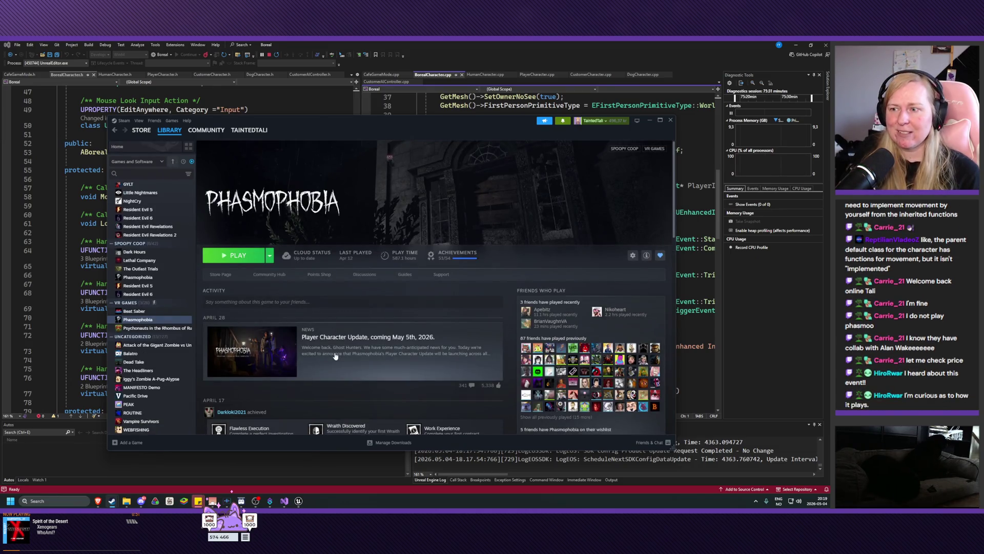
left_click(334, 334)
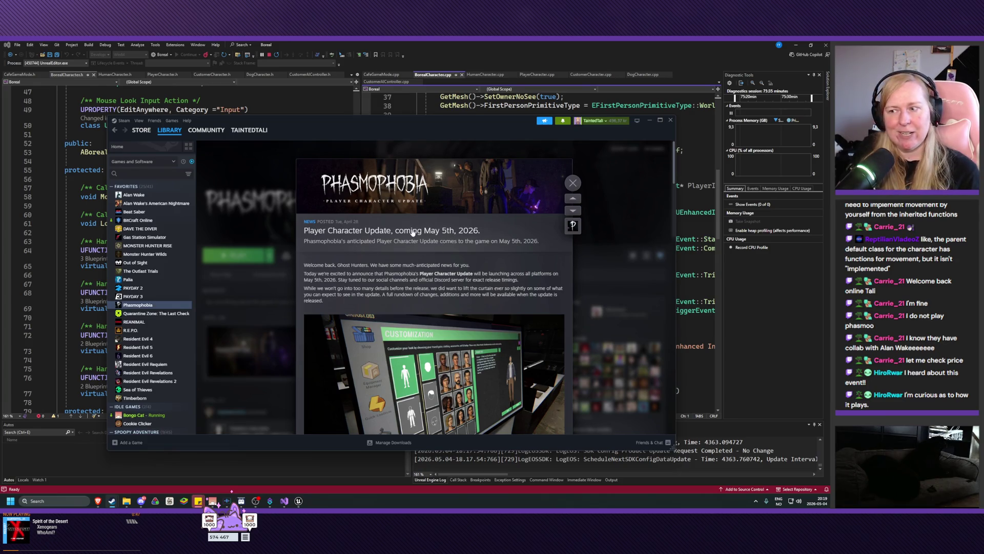
Step: Scroll through the article, highlighting the line about future updates
scroll(413, 232, "down", 3)
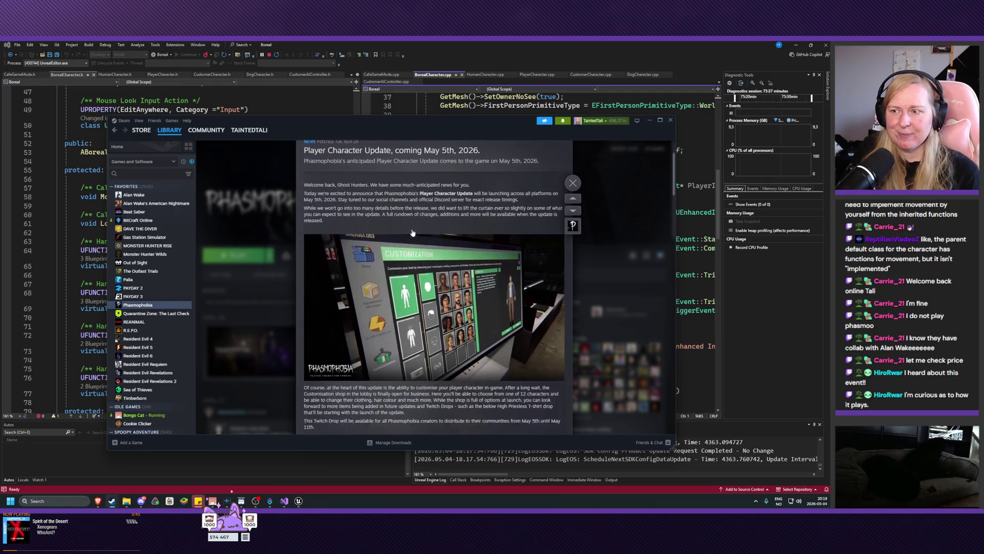
scroll(412, 230, "down", 2)
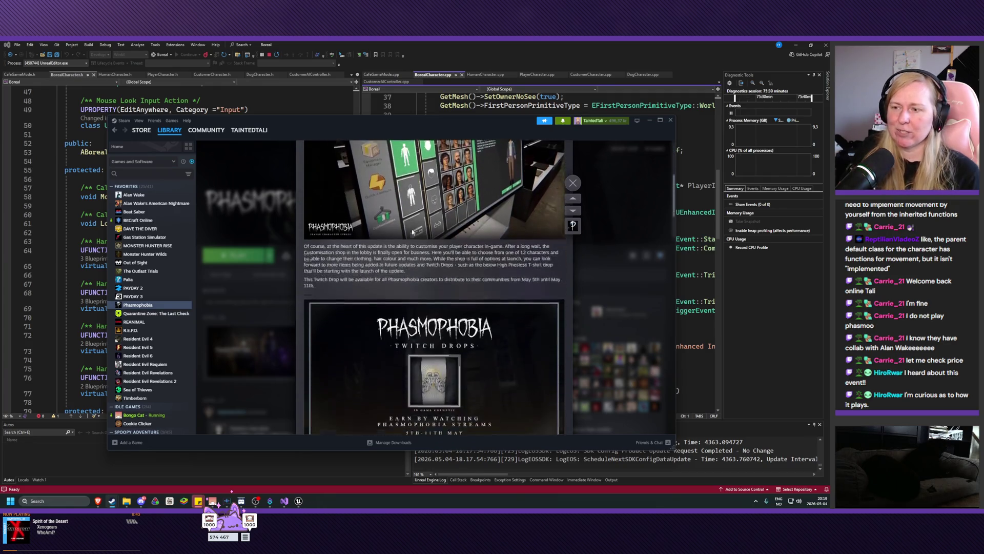
scroll(463, 299, "up", 3)
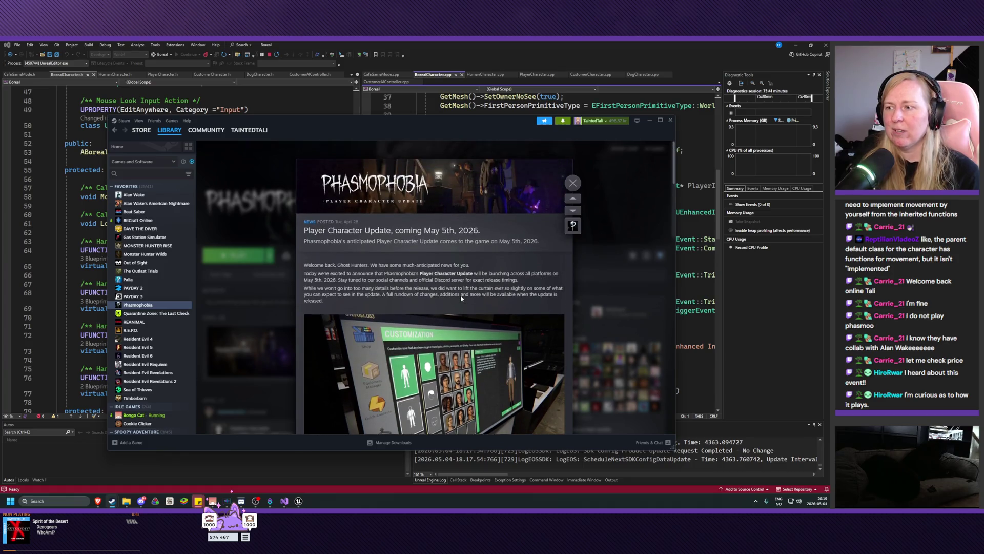
scroll(462, 298, "down", 3)
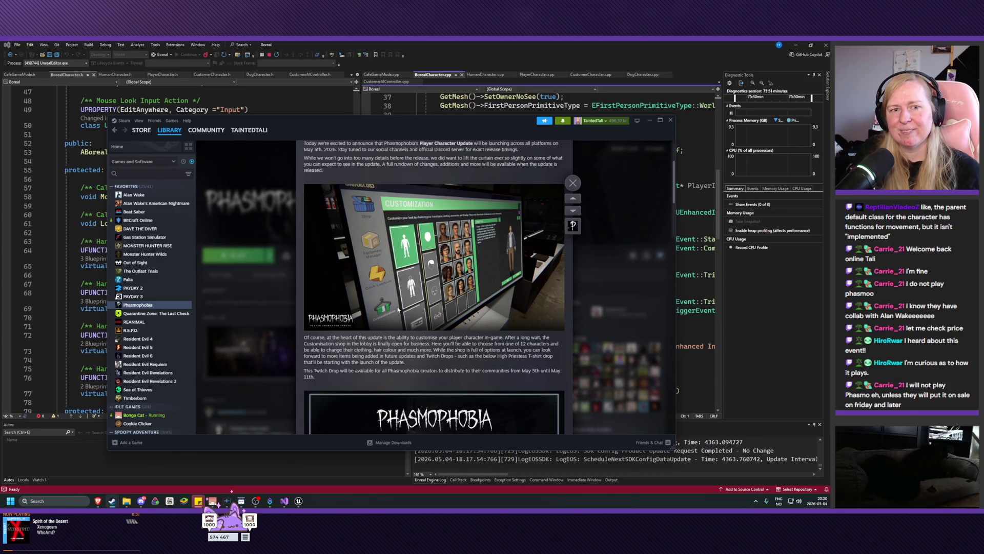
scroll(377, 236, "up", 3)
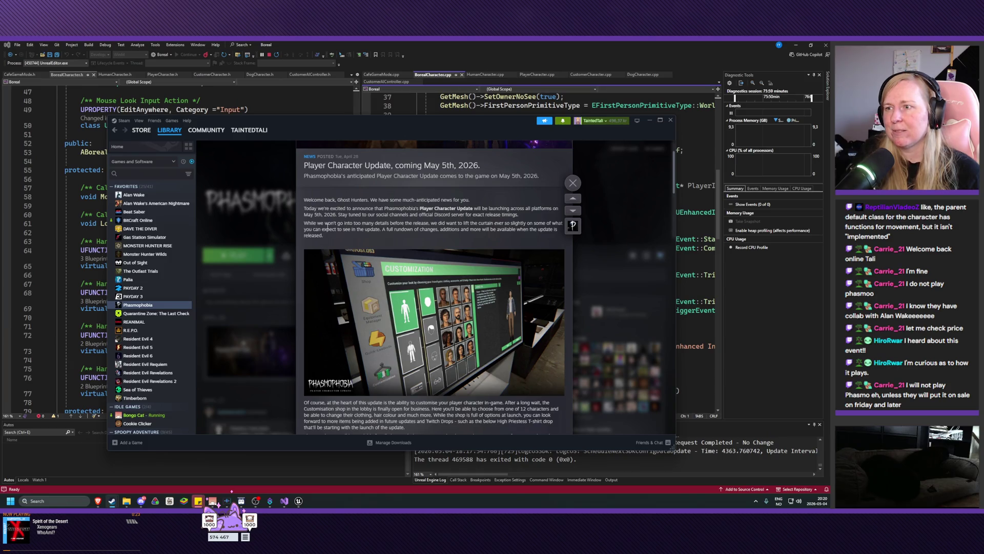
scroll(328, 229, "down", 7)
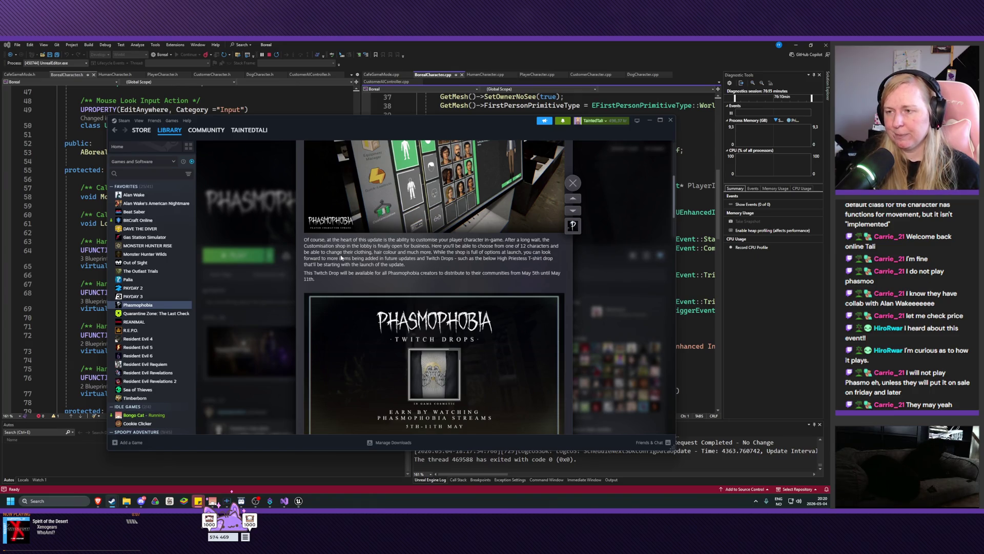
left_click_drag(320, 258, 451, 259)
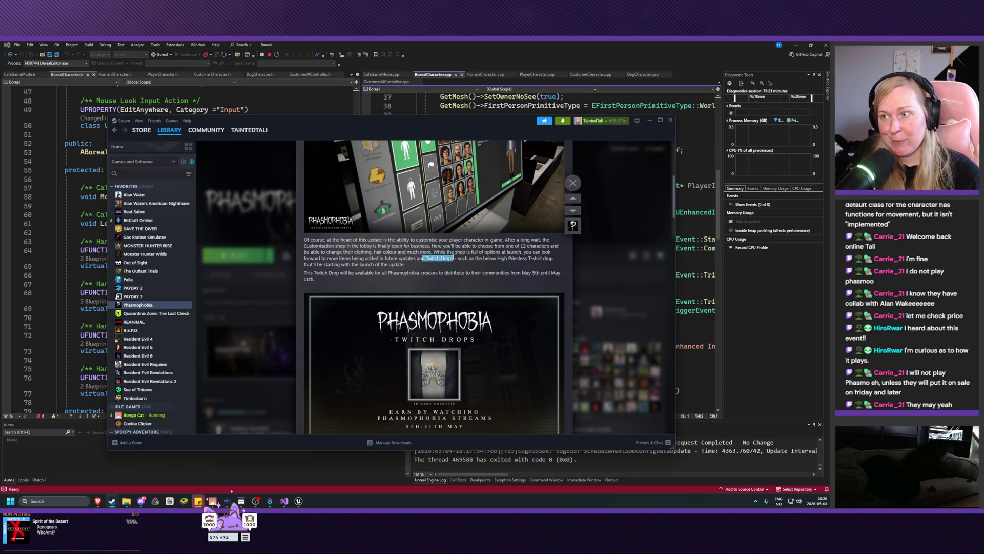
Step: Read the Player Character Update post, highlighting the note about more items in future updates
left_click(381, 258)
left_click_drag(381, 258, 416, 252)
left_click(395, 259)
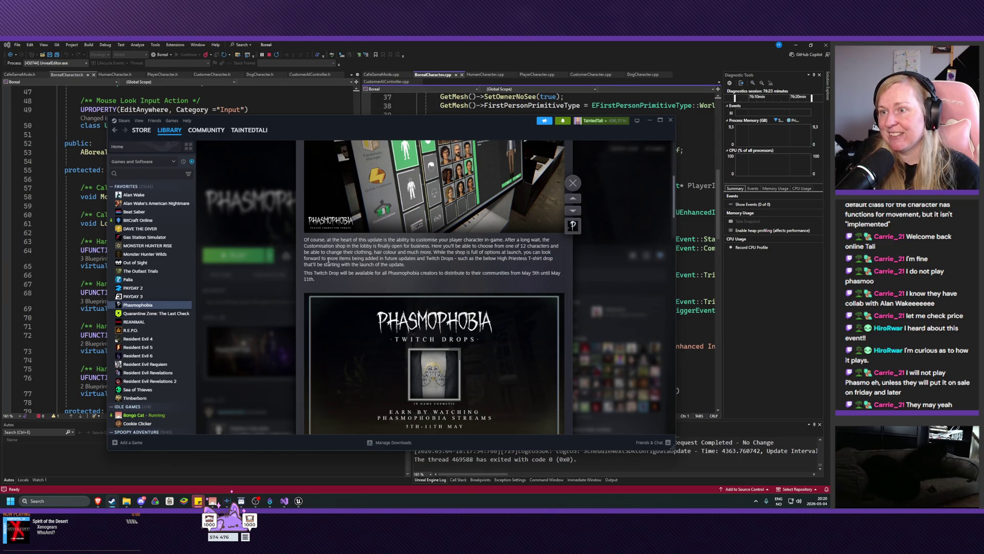
mouse_move(327, 258)
left_mouse_down()
mouse_move(435, 258)
mouse_move(315, 260)
left_mouse_up()
left_click(415, 258)
left_click(316, 260)
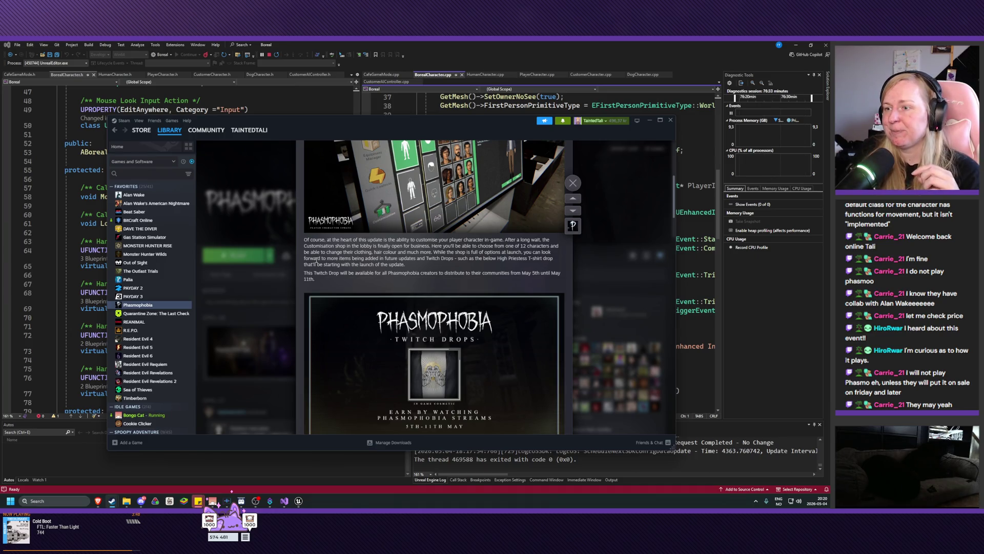
Step: Scroll past the Customisation paragraph down to the 'Phasmophobia by Alan Wake' post and trailer
scroll(477, 284, "down", 3)
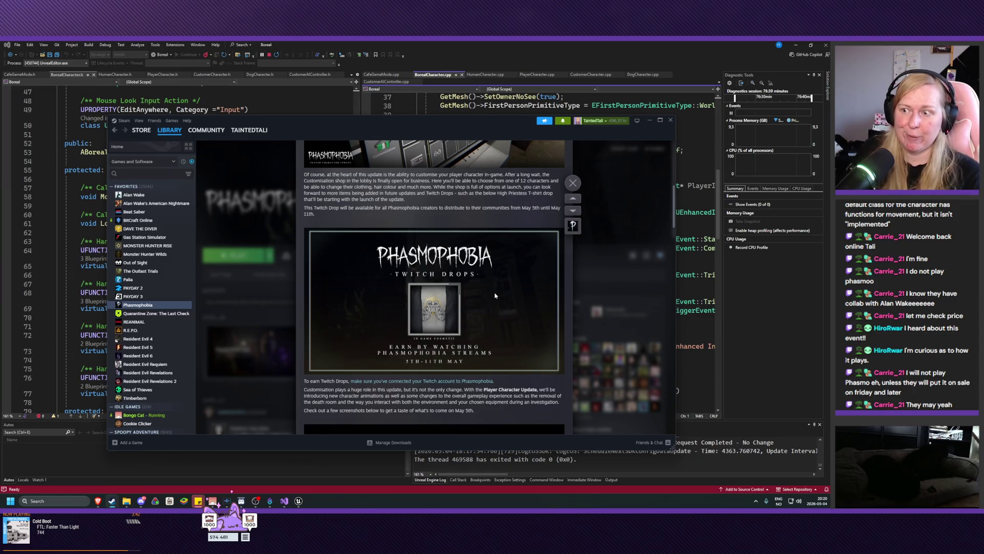
scroll(495, 295, "up", 4)
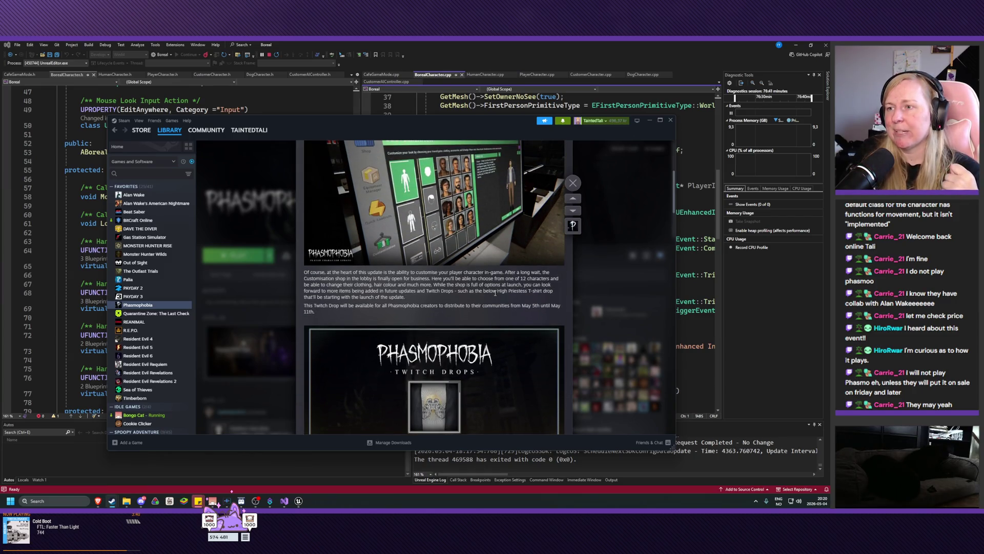
scroll(495, 294, "down", 6)
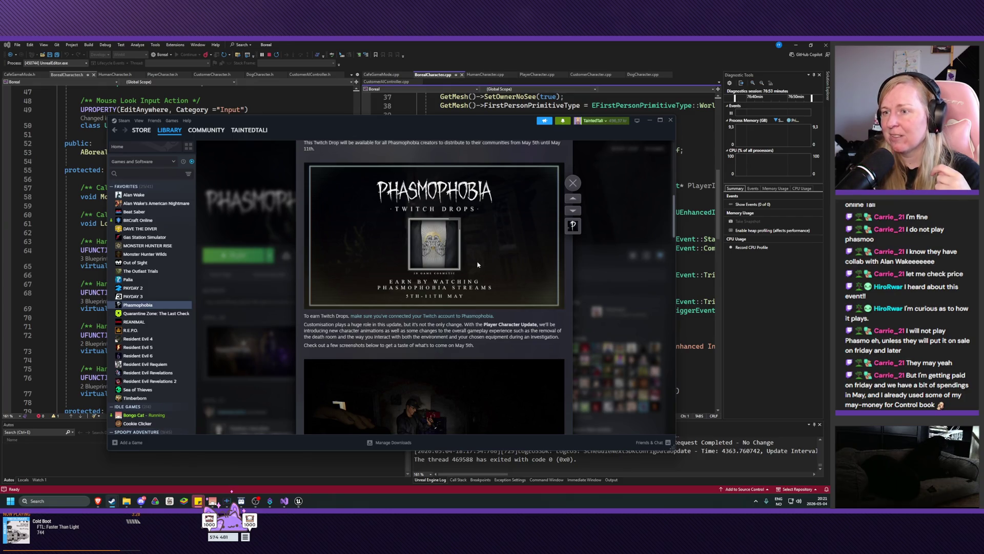
scroll(477, 265, "down", 1)
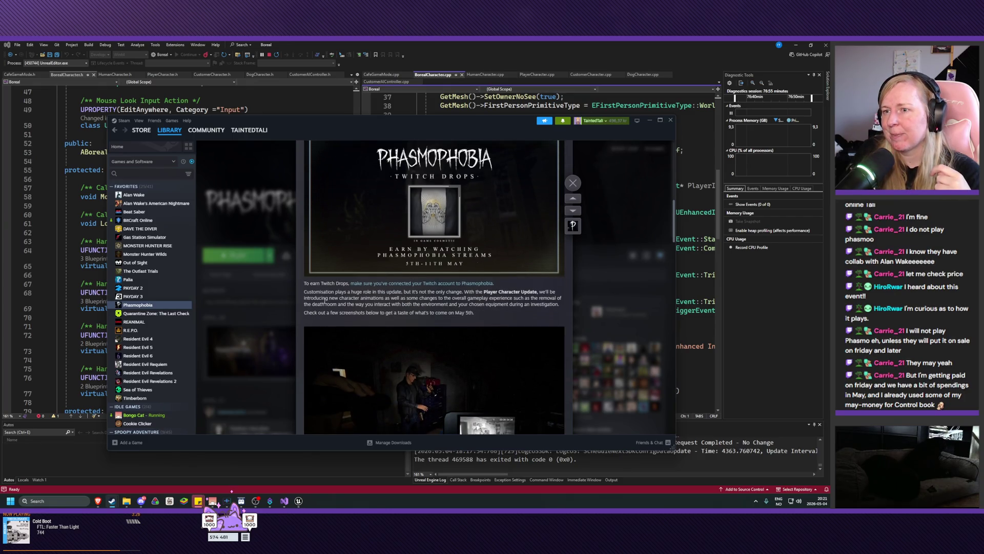
left_click_drag(344, 303, 410, 296)
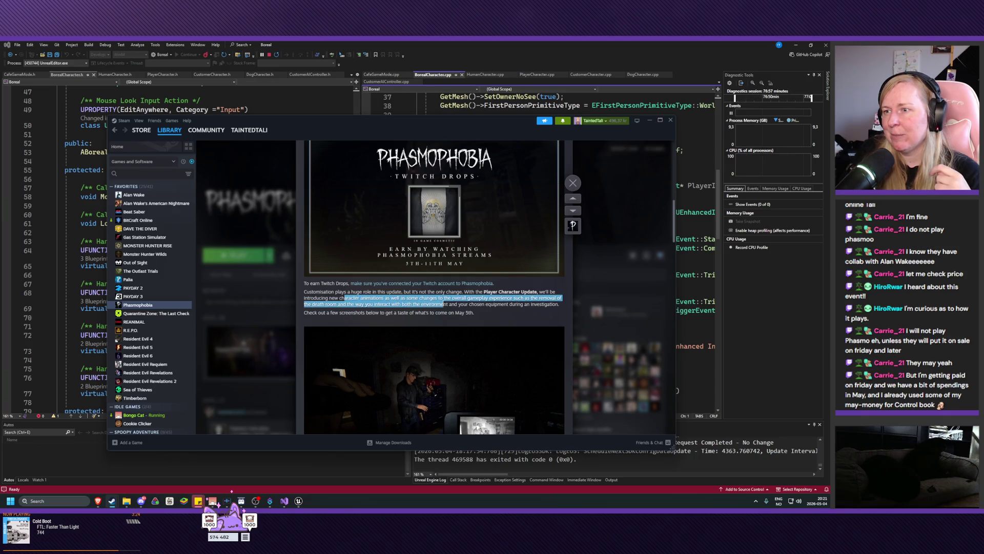
left_click(451, 304)
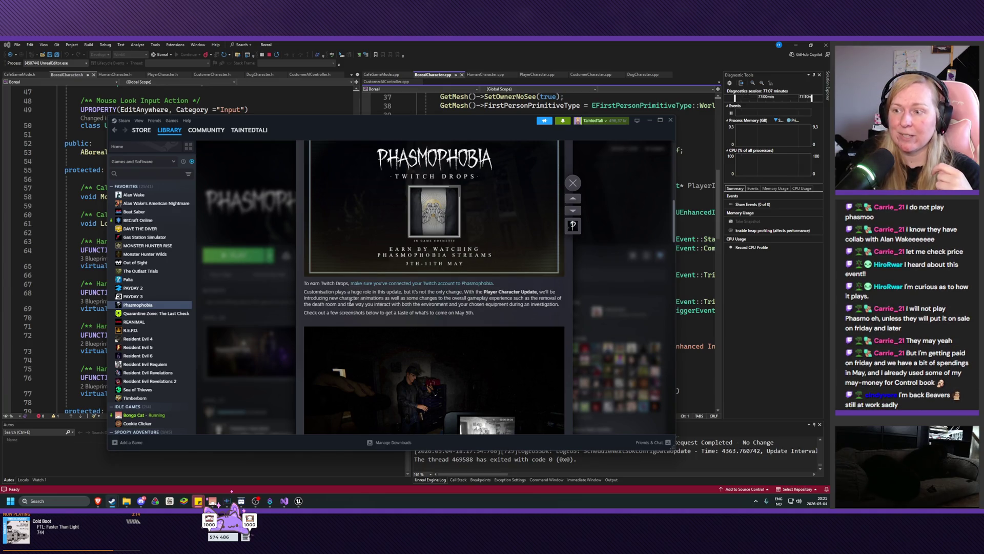
scroll(351, 302, "down", 3)
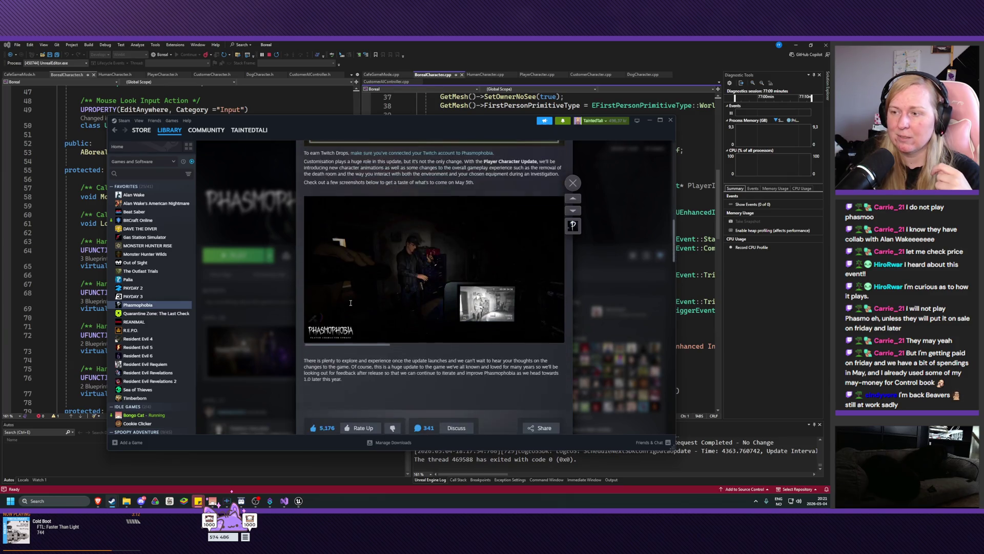
scroll(351, 306, "down", 5)
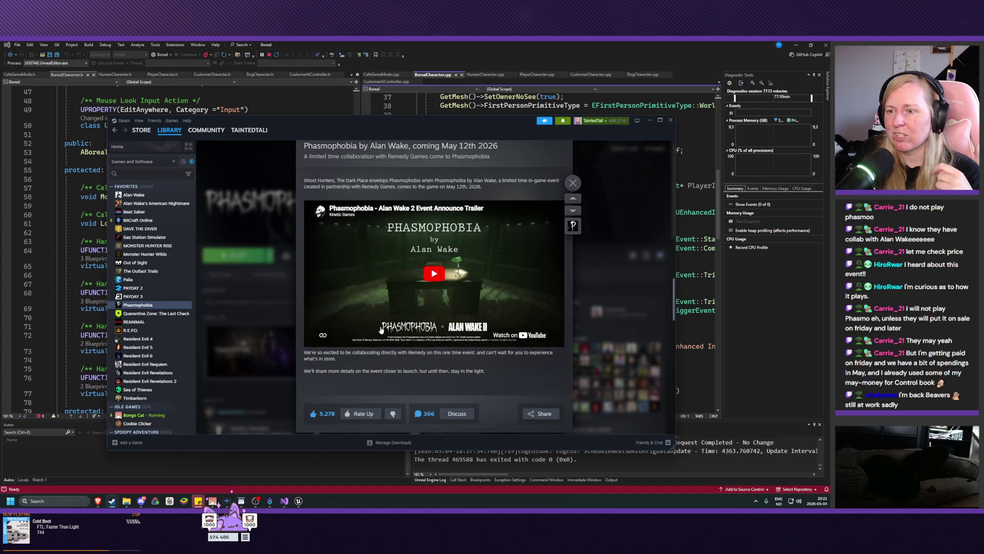
Step: Read the Alan Wake post to its end and open its Discuss page in the Steam Community
scroll(409, 313, "up", 1)
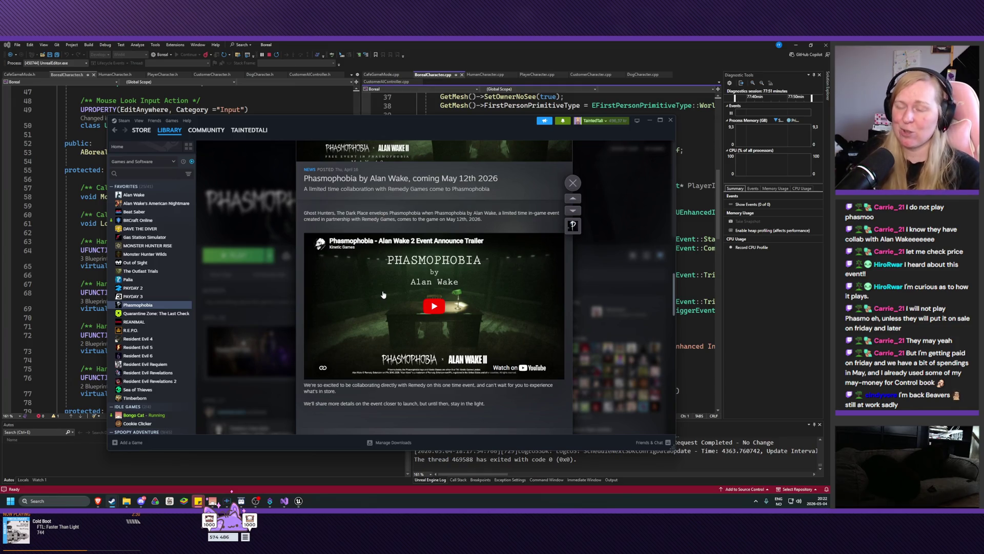
scroll(527, 295, "down", 2)
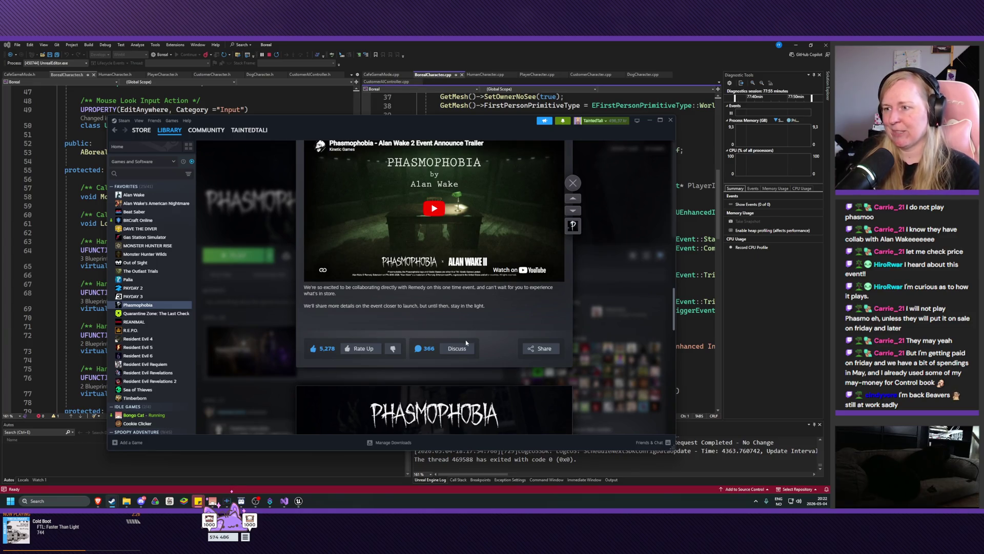
left_click(463, 349)
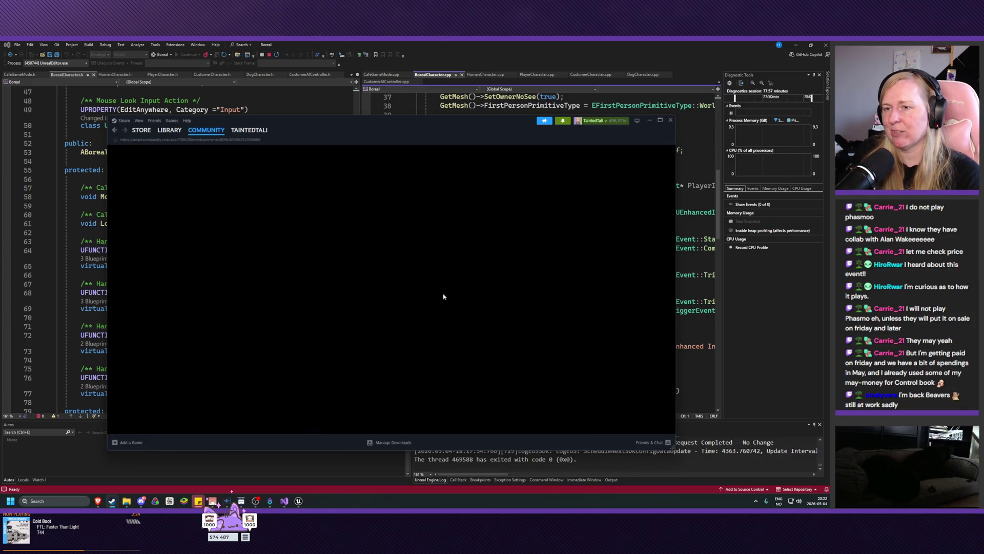
Step: Read the first discussion comments, then Alt+Tab from Steam back to Visual Studio
scroll(201, 204, "down", 1)
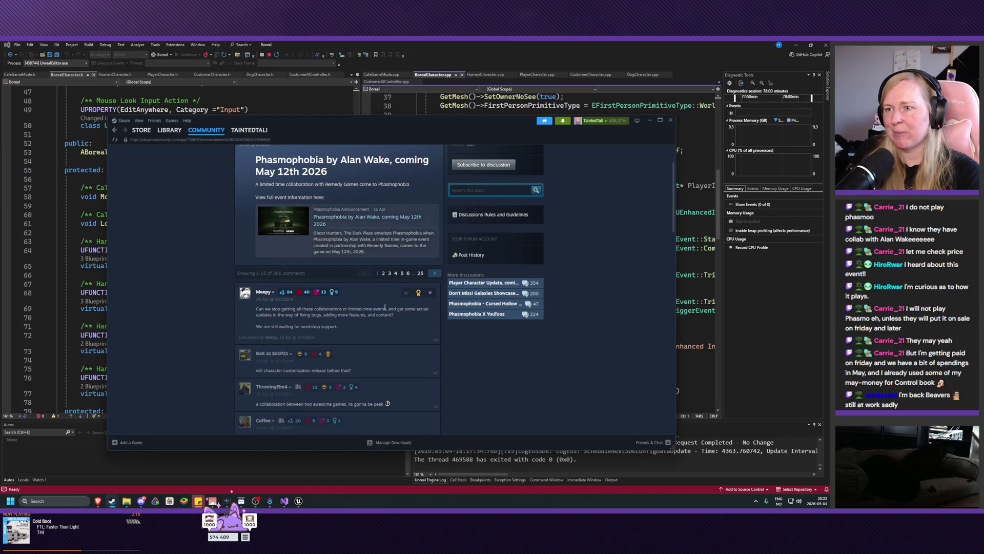
left_click_drag(389, 308, 256, 309)
left_click(366, 317)
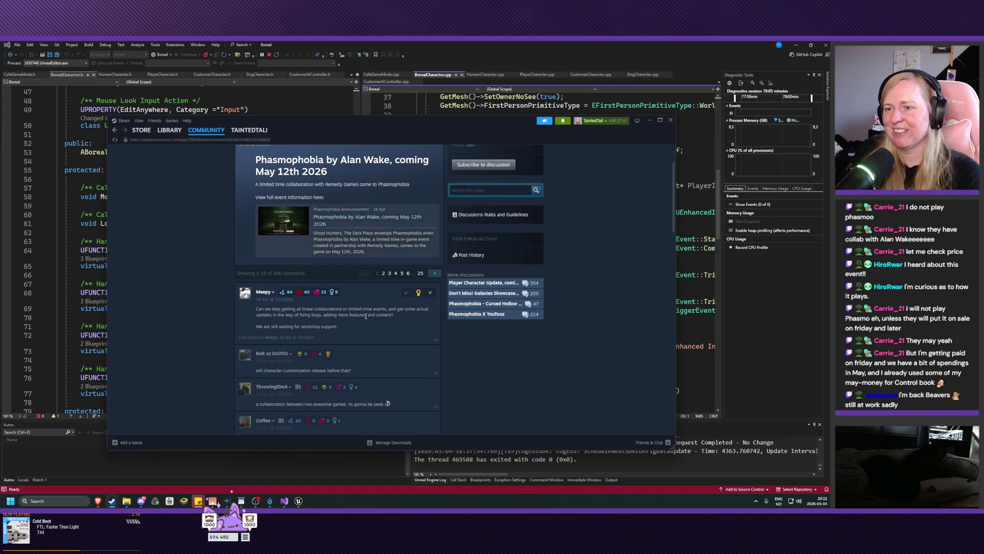
mouse_move(262, 371)
left_mouse_down()
mouse_move(351, 370)
mouse_move(255, 370)
left_mouse_up()
key("alt+Tab")
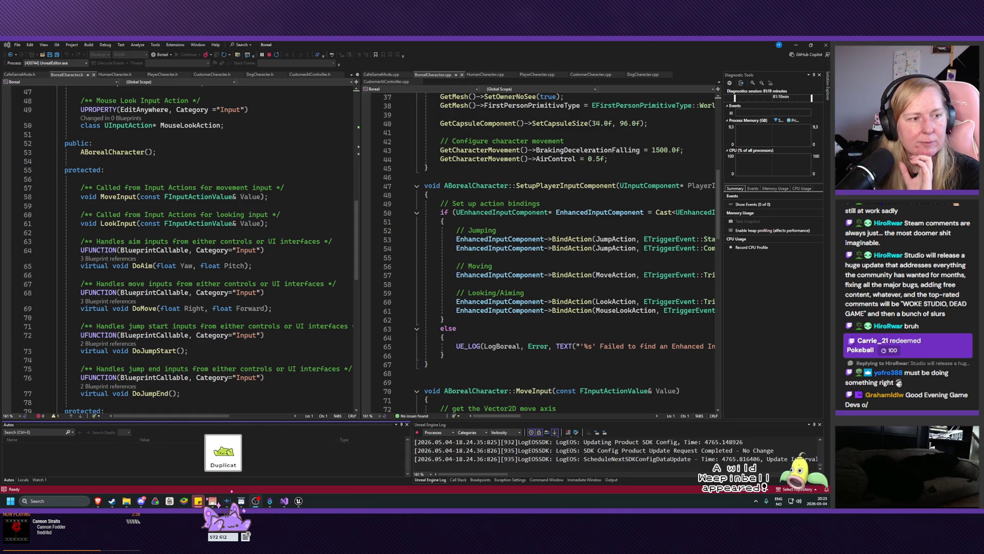
Step: Exchange Duplicat's cat items for a new card, check the lobby list, and close the panel
left_click(225, 523)
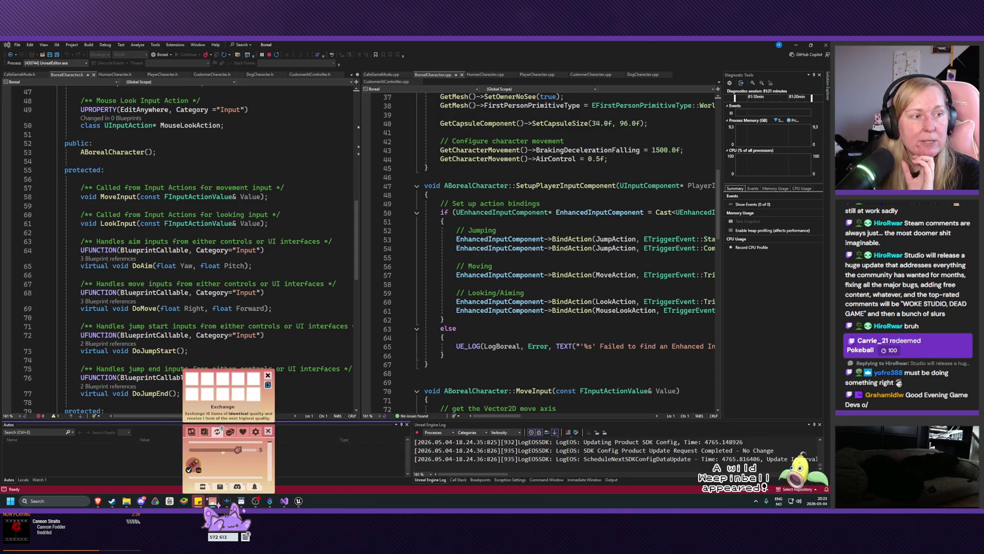
left_click(268, 385)
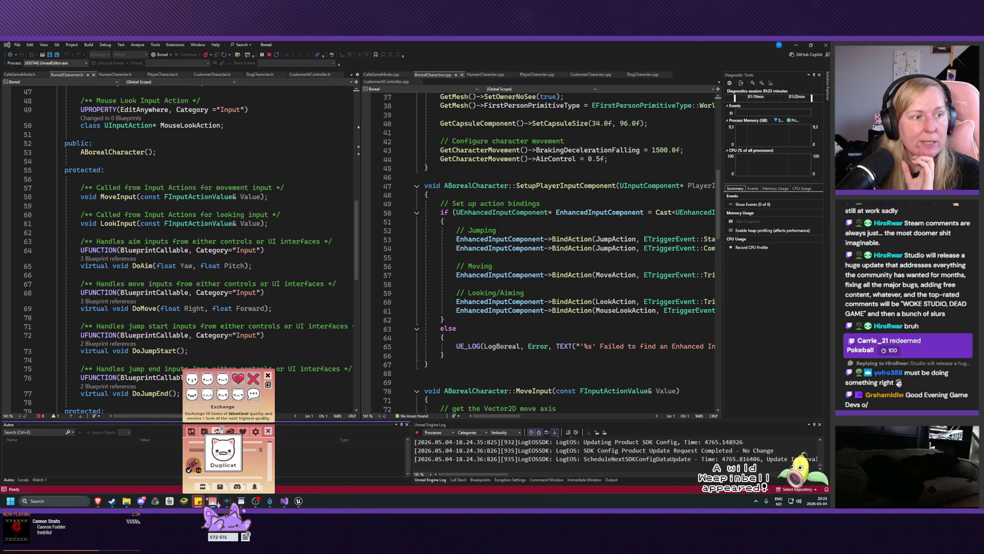
left_click(268, 384)
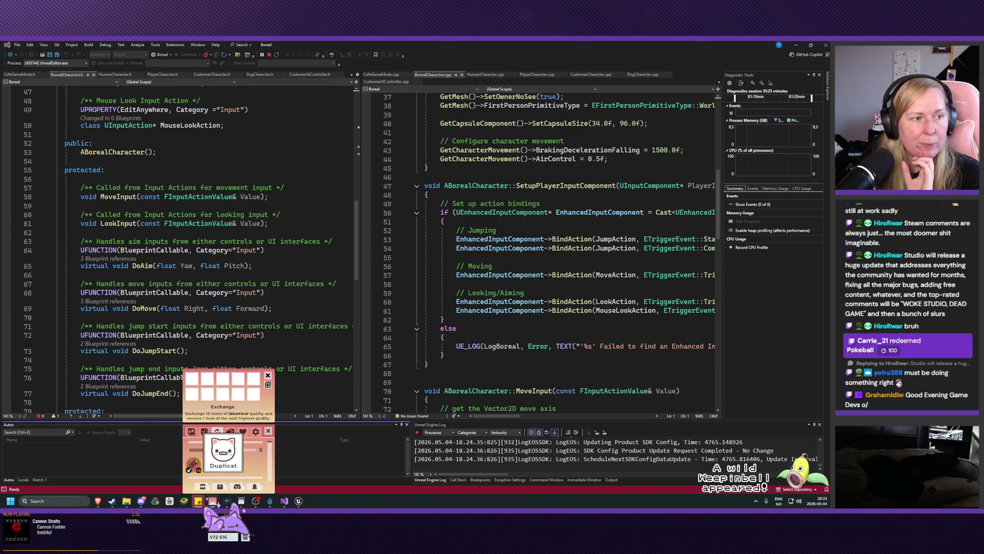
left_click(268, 375)
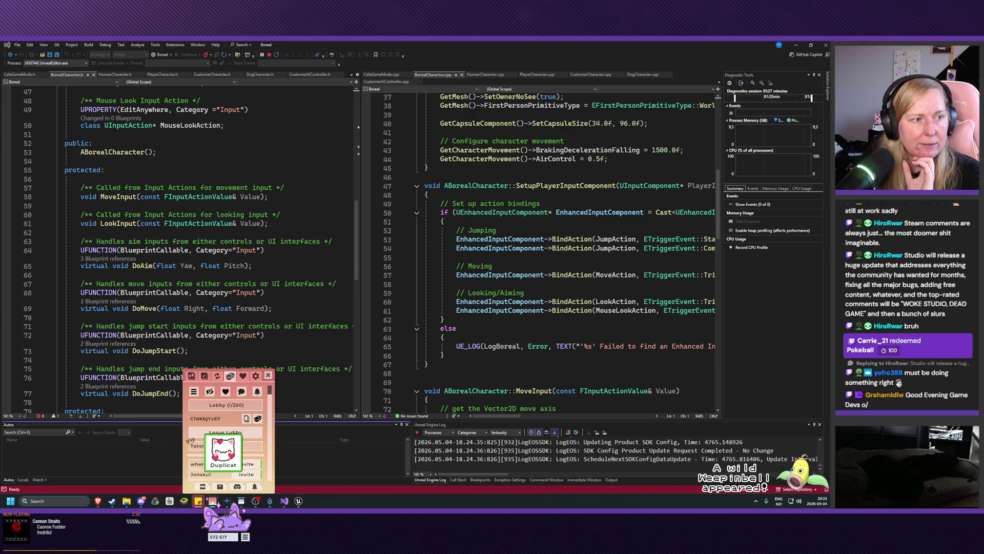
left_click(191, 376)
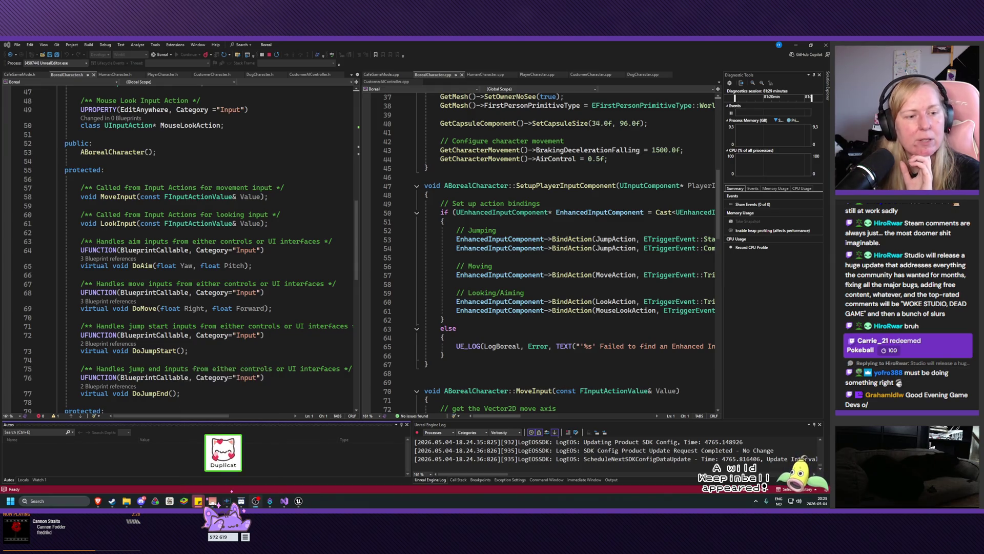
left_click(191, 376)
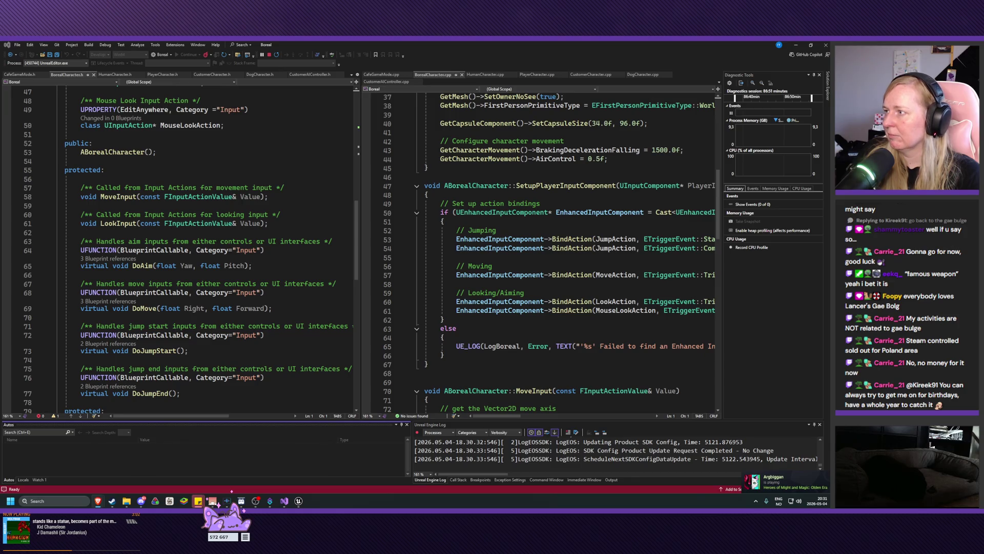
Step: Switch to the Unreal editor and bring up the BP_BorealPlayer blueprint tab
left_click(298, 501)
left_click(116, 52)
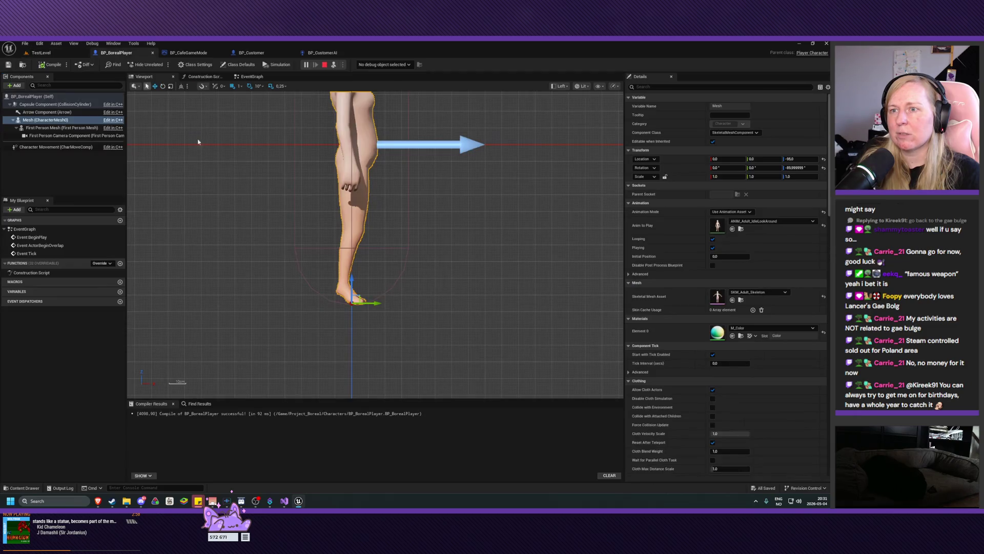
Step: Switch the blueprint viewport from Left to Perspective and frame the upright character
left_click_drag(352, 213, 357, 398)
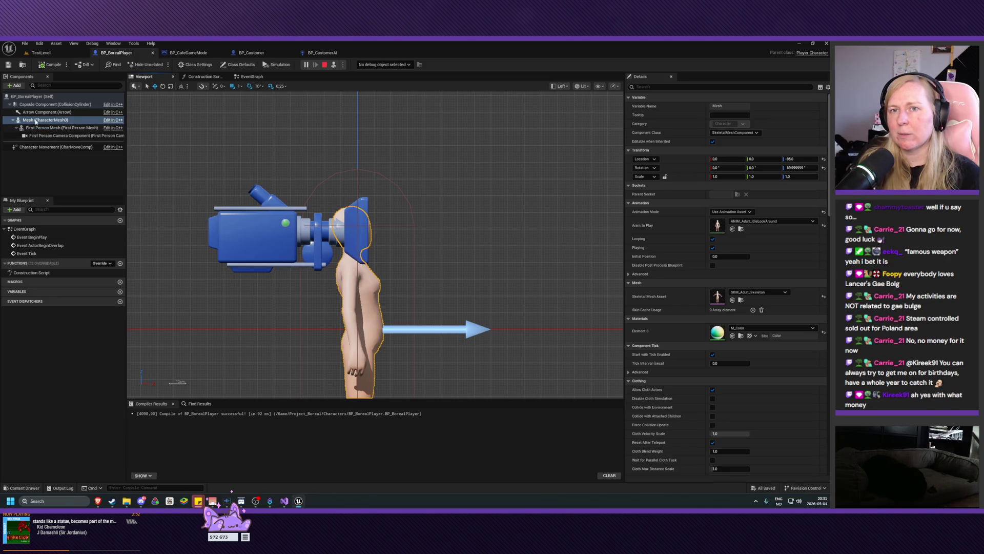
left_click(560, 86)
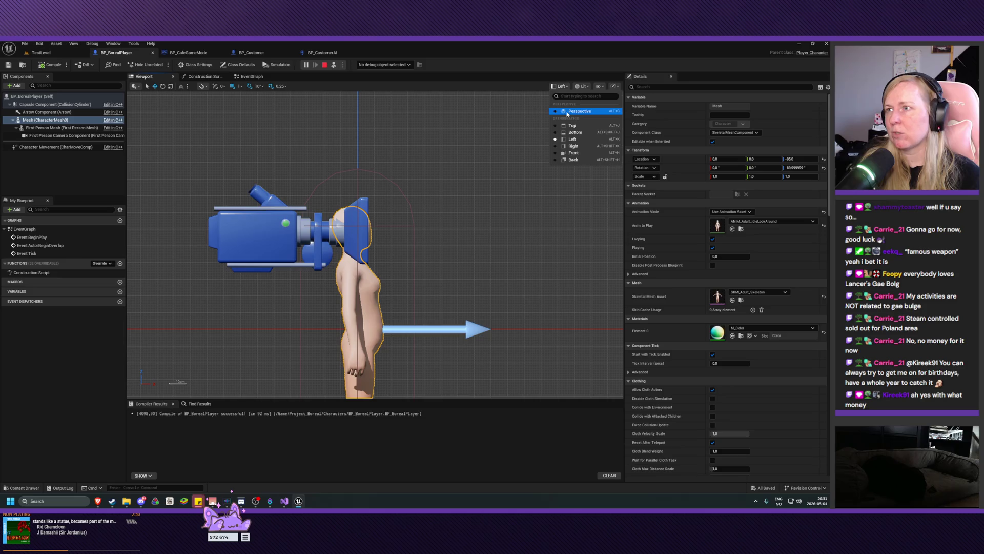
left_click(567, 113)
scroll(473, 256, "down", 6)
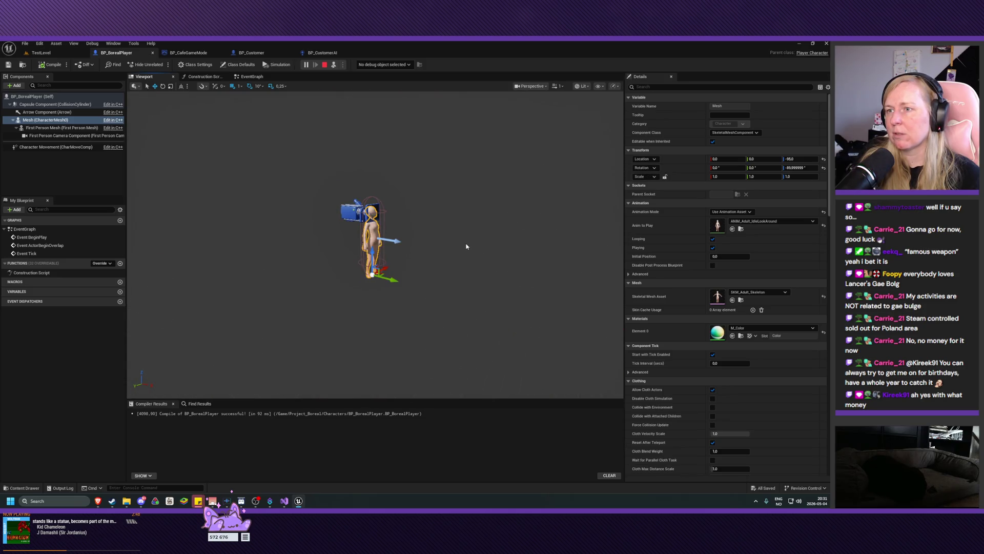
scroll(466, 246, "up", 10)
scroll(374, 246, "down", 8)
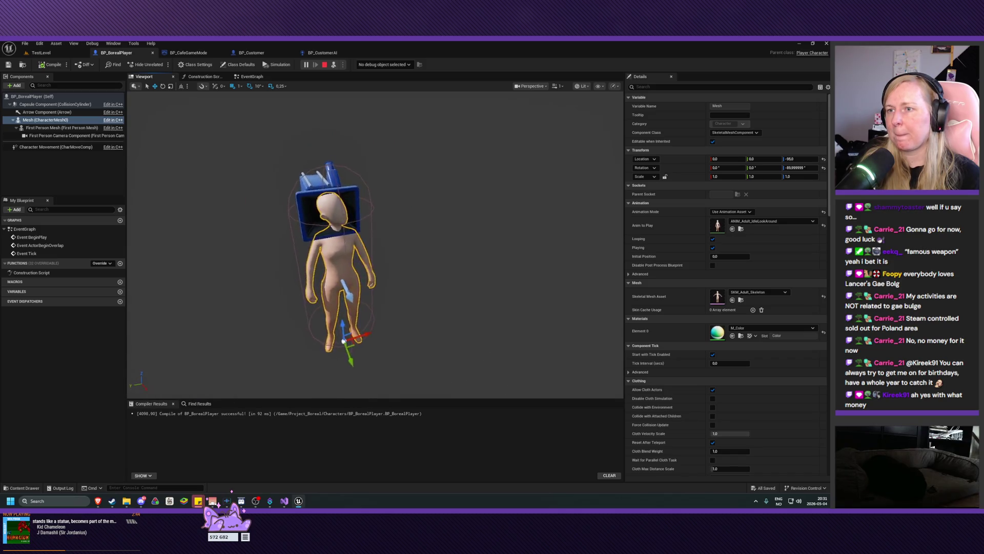
scroll(375, 245, "up", 8)
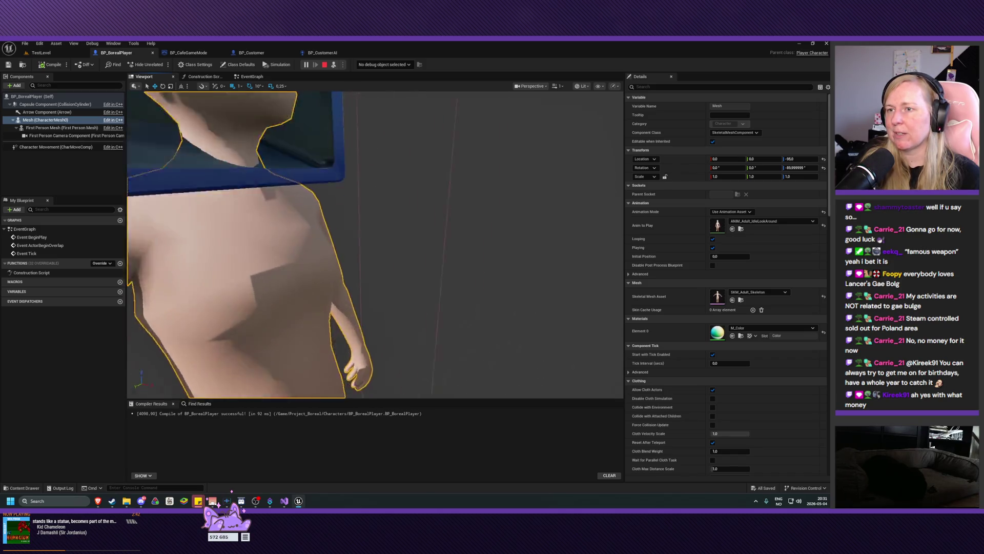
scroll(374, 245, "down", 8)
left_click_drag(419, 248, 419, 248)
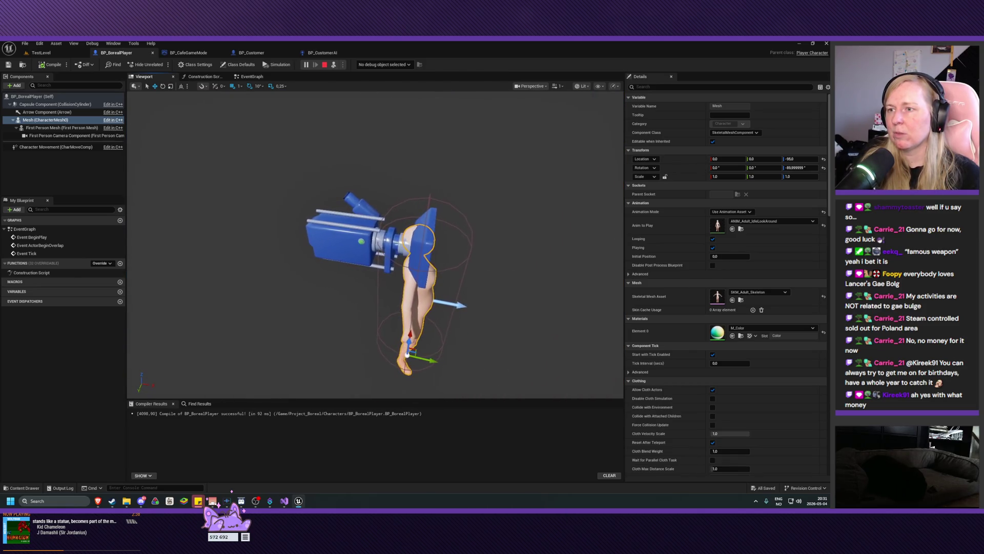
Step: Nudge the First Person Camera's Y location from 5.89 to 6.89, then inspect the mesh components
left_click(419, 248)
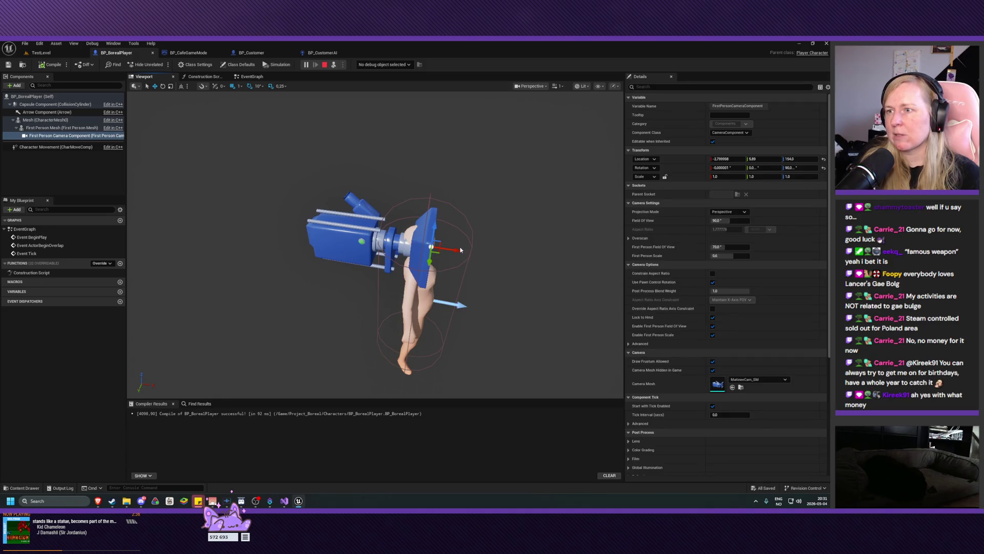
left_click_drag(461, 250, 491, 272)
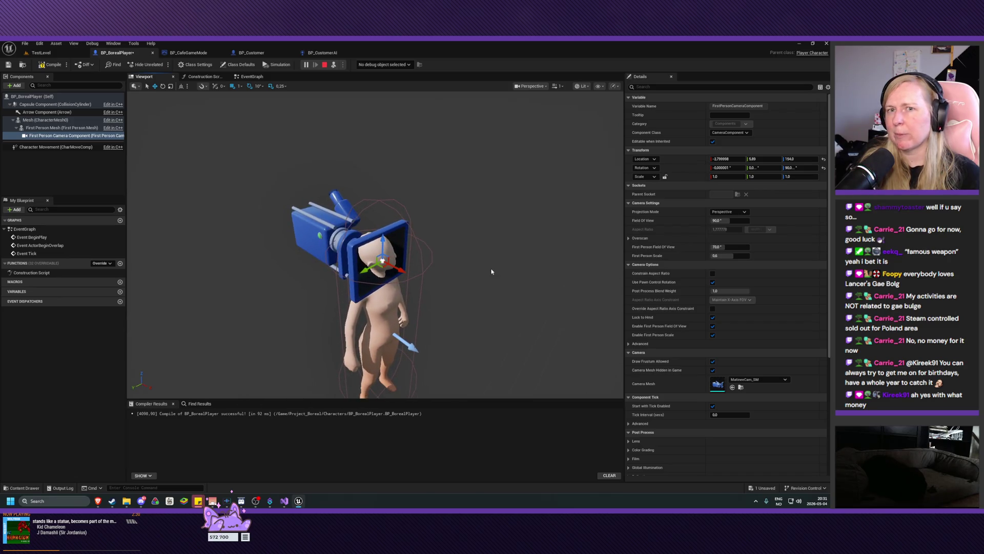
left_click(54, 129)
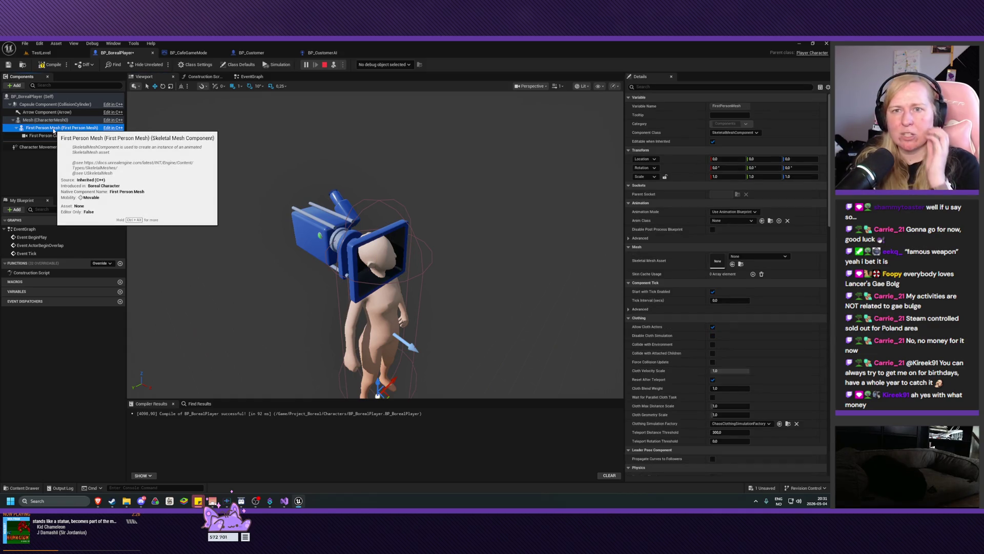
left_click(35, 121)
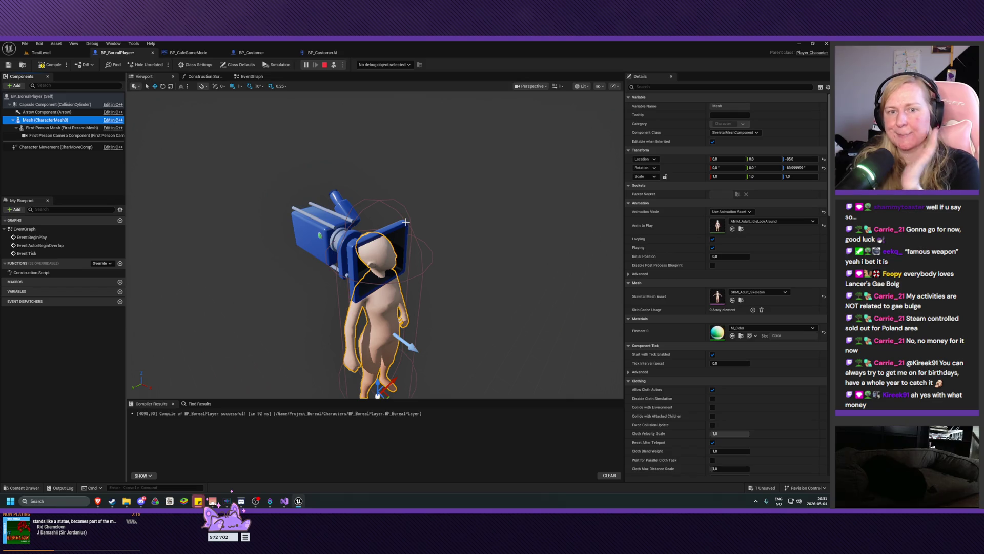
mouse_move(406, 222)
left_mouse_down()
mouse_move(406, 293)
mouse_move(428, 276)
left_mouse_up()
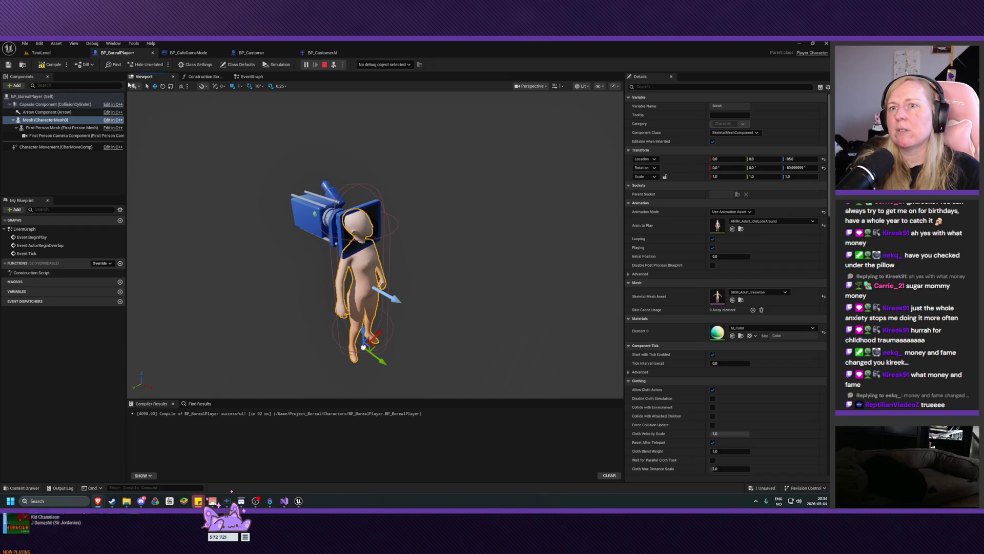
Step: Compile and save BP_BorealPlayer from the Blueprint toolbar to keep the camera change
left_click(47, 66)
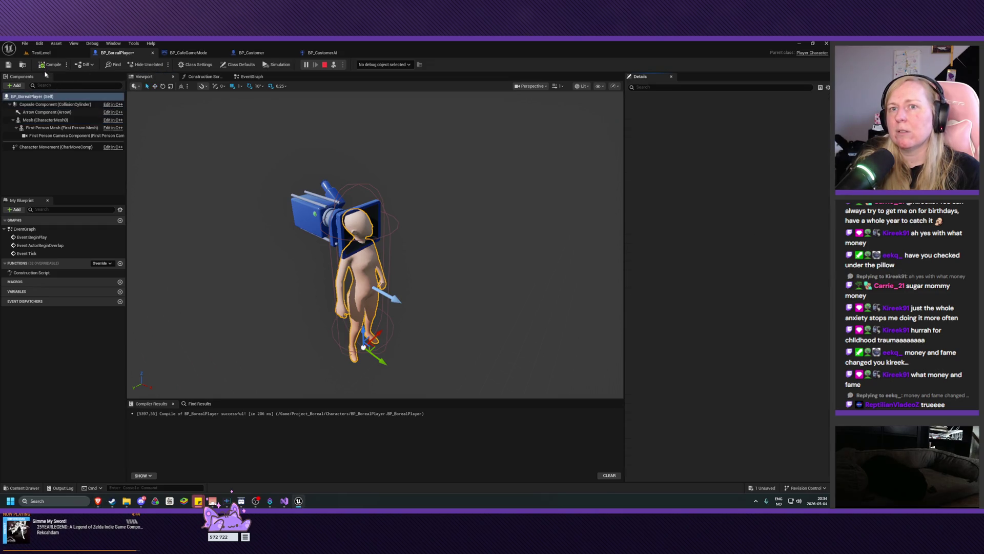
Step: Return to the TestLevel editor and clear the asset selection in the Characters folder
left_click(39, 53)
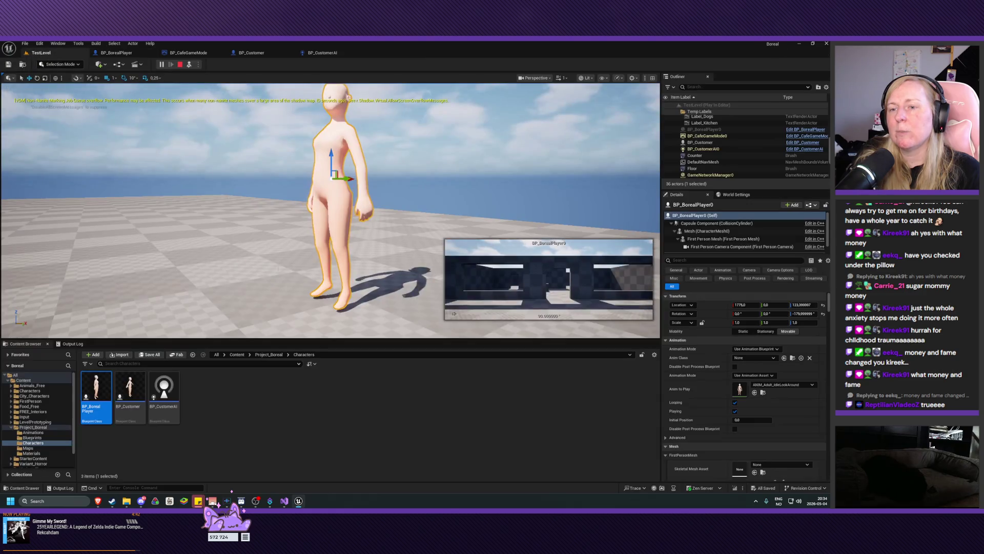
left_click(234, 429)
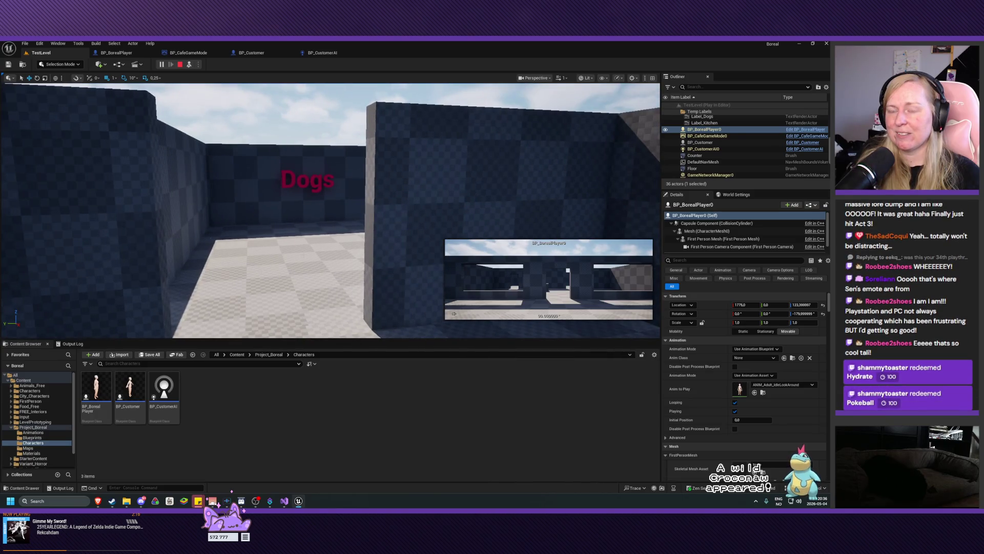
Step: Open SKM_Pomeranian_Puppy_01 from City_Characters > Skeleton_Meshes > Animals > PomeranianPuppy
left_click(37, 396)
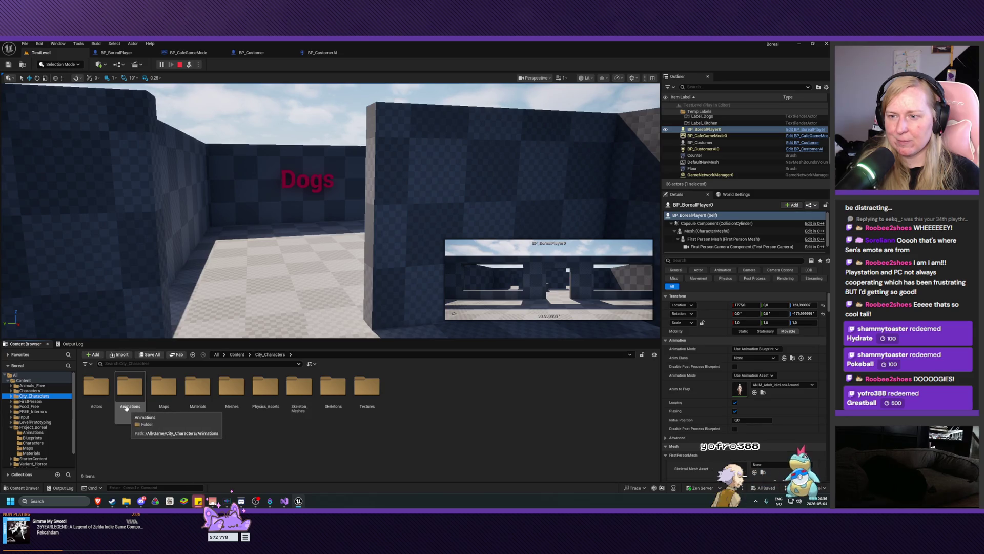
double_click(299, 388)
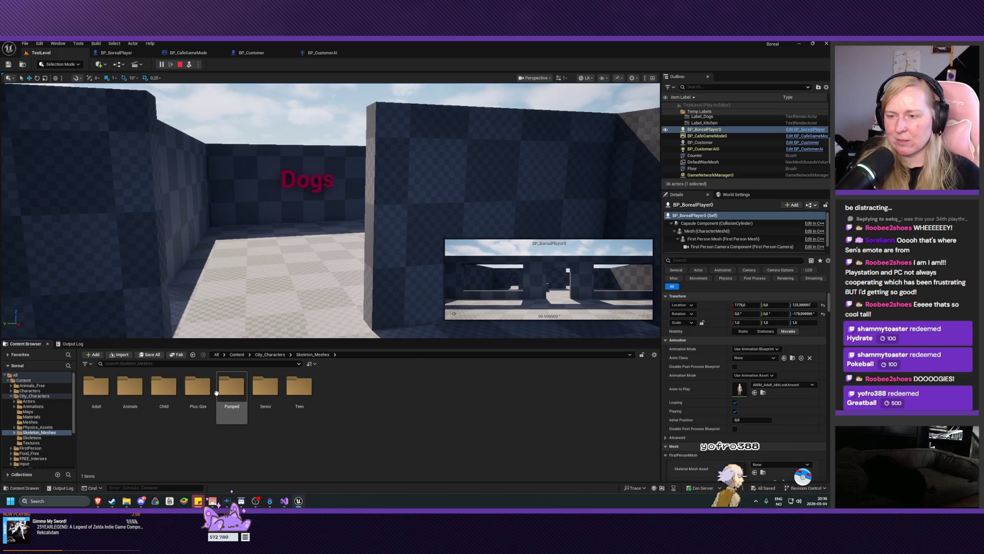
double_click(130, 388)
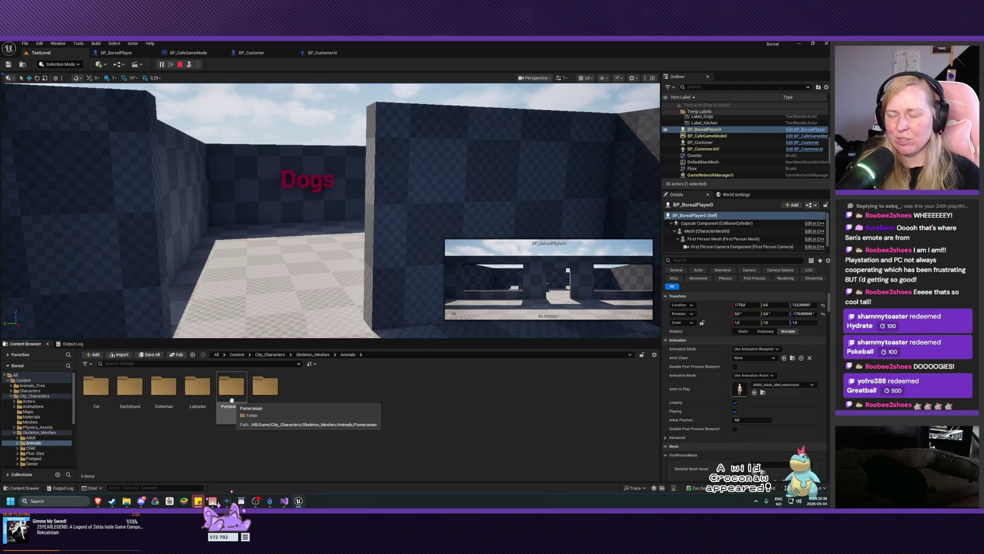
double_click(265, 388)
left_click(110, 392)
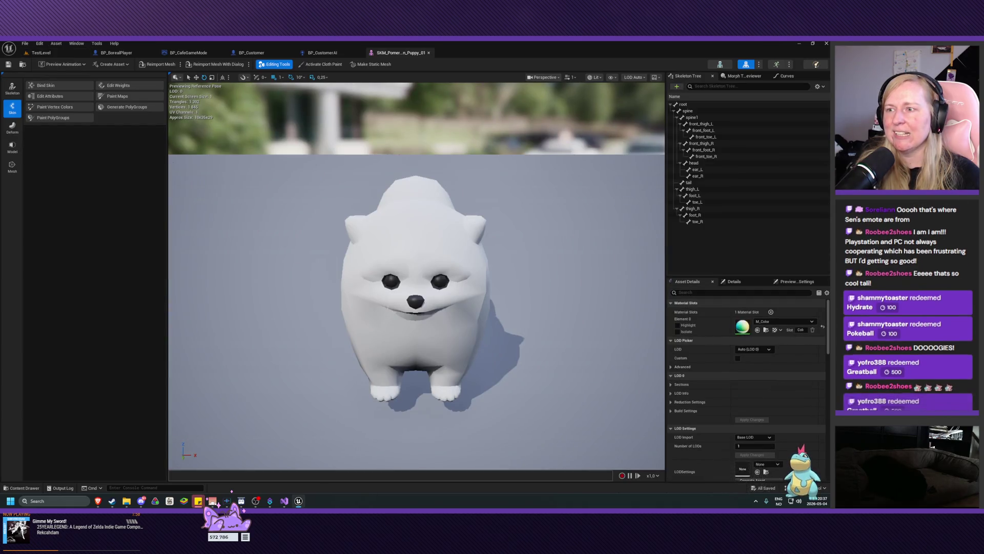
Step: Orbit around the puppy model to view it from the side, then close the mesh preview
mouse_move(441, 351)
left_mouse_down()
mouse_move(441, 358)
mouse_move(441, 287)
mouse_move(440, 353)
mouse_move(460, 359)
left_mouse_up()
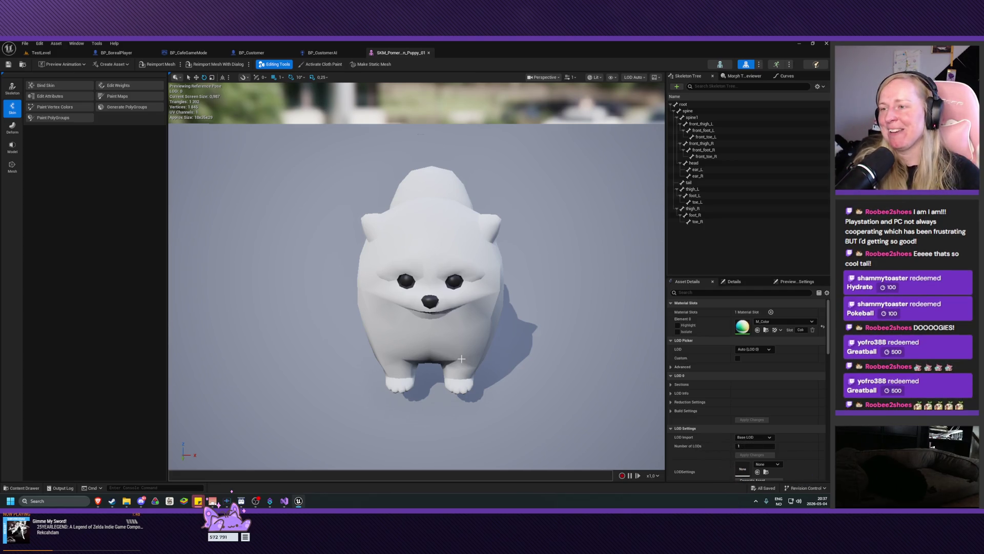
left_click_drag(461, 359, 439, 354)
left_click(429, 52)
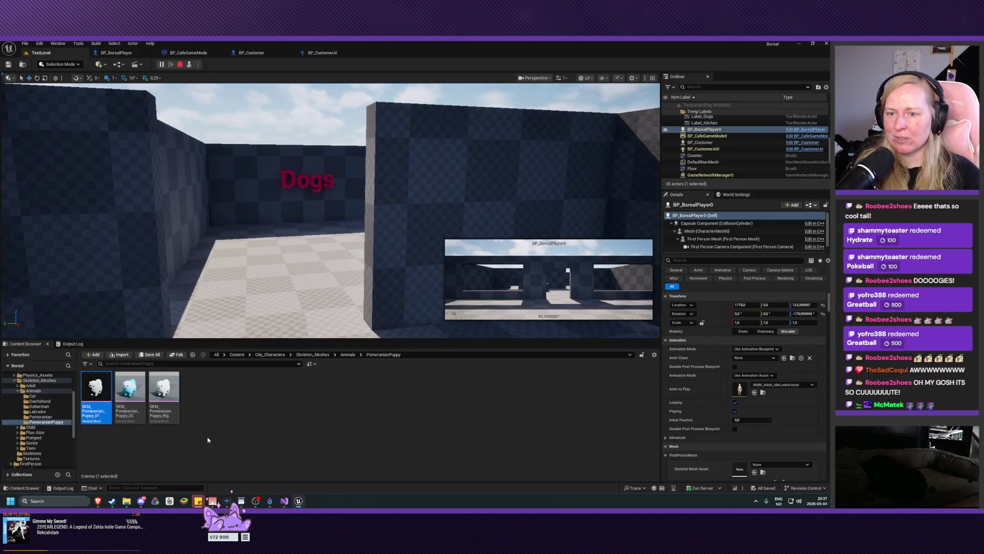
Step: Browse to Animations > Animals > PomeranianPuppy, preview the Bark animation, and return to TestLevel
key("alt+Left")
key("alt+Left")
key("alt+Left")
double_click(132, 395)
double_click(135, 395)
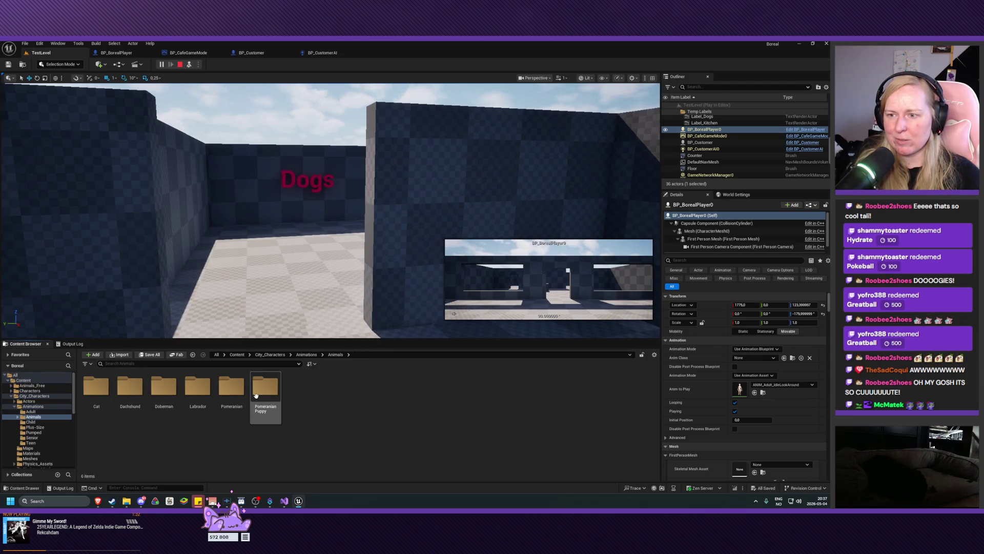
double_click(265, 392)
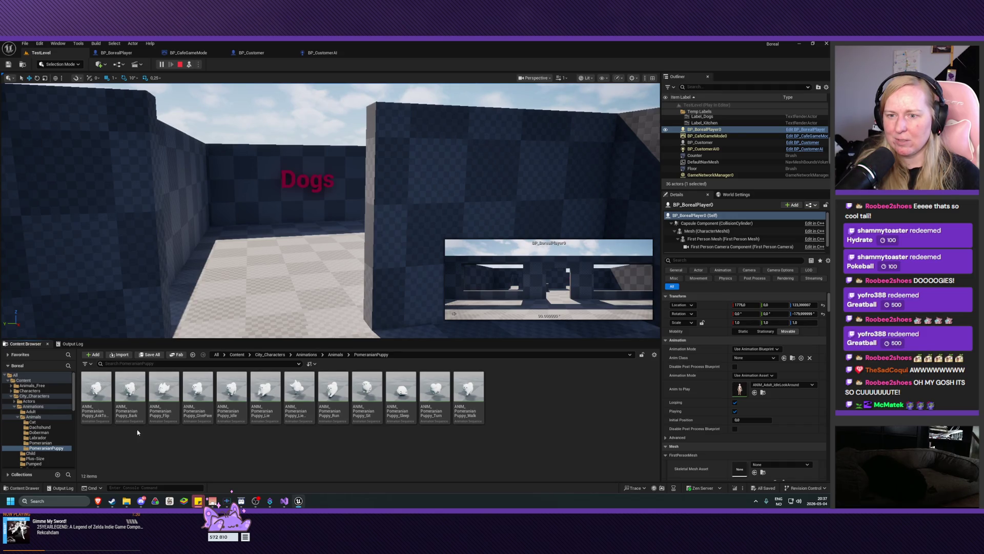
left_click(128, 398)
double_click(130, 397)
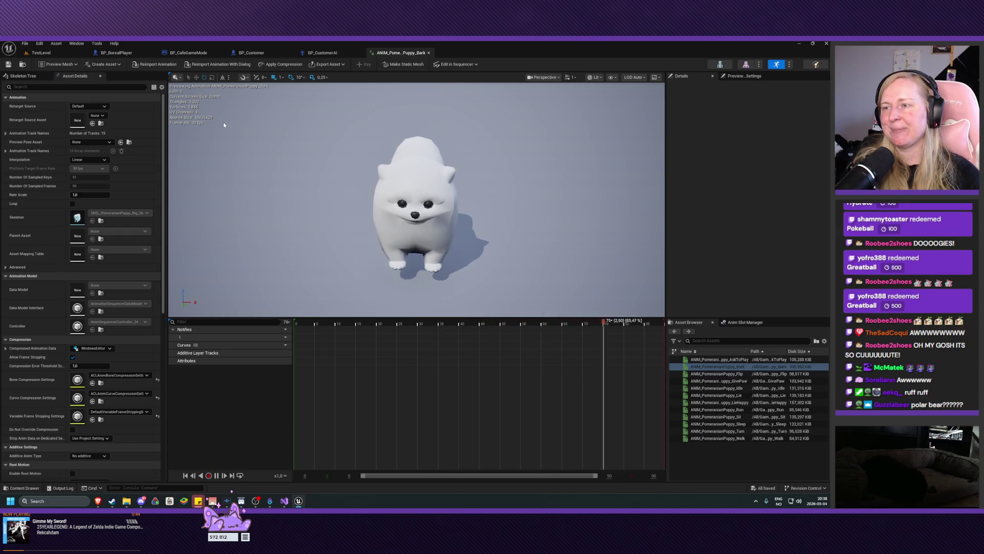
left_click(429, 53)
left_click(49, 53)
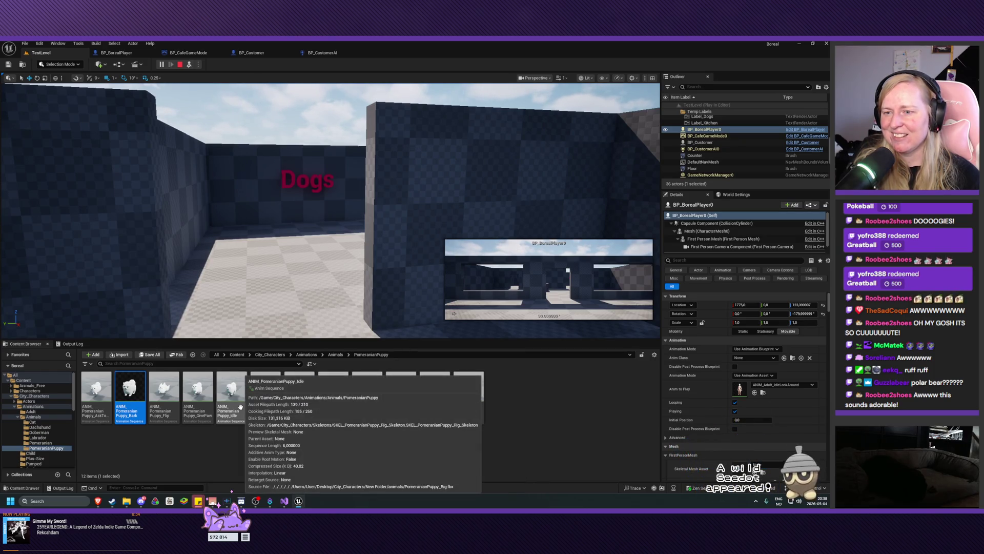
Step: Preview the puppy GivePaw animation, then close it and return to TestLevel
left_click(202, 407)
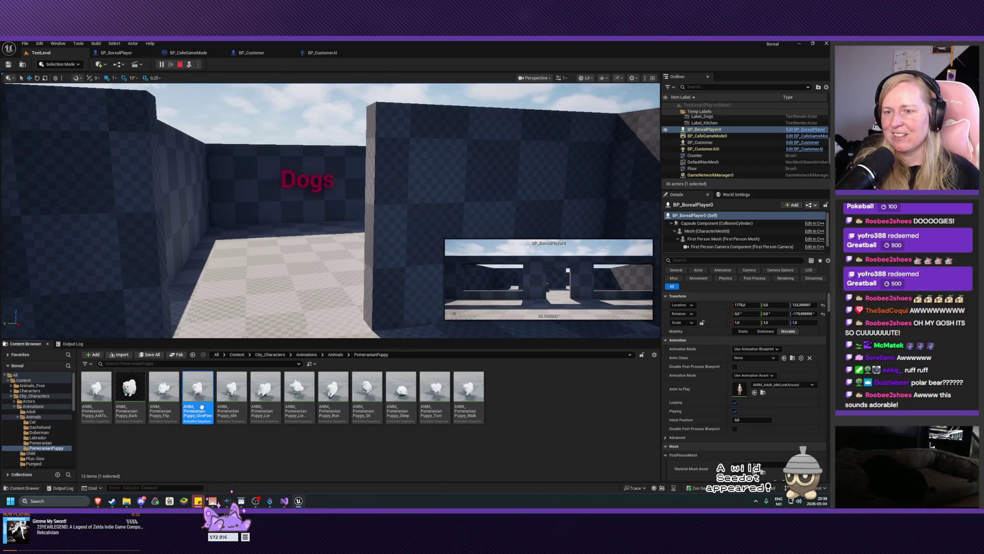
double_click(201, 406)
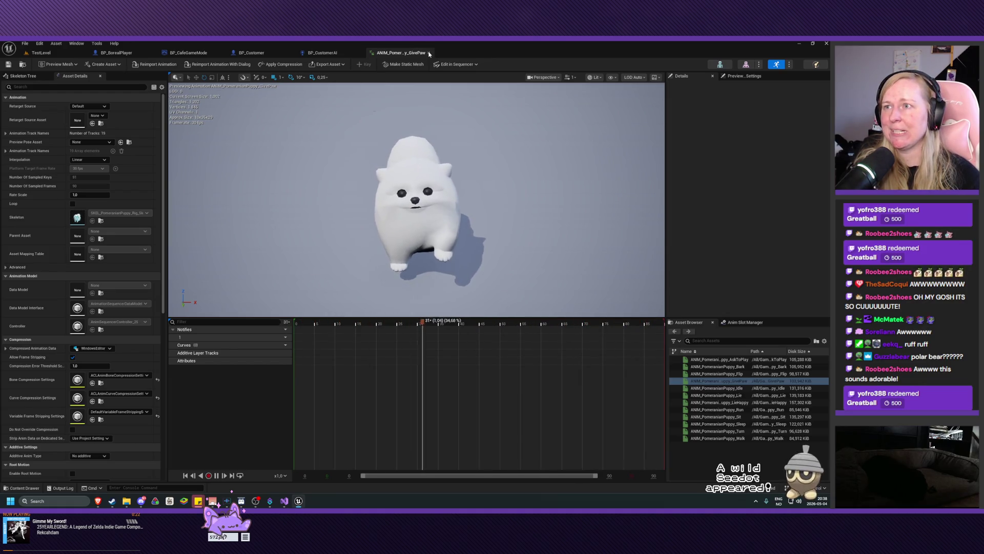
left_click(430, 54)
left_click(41, 52)
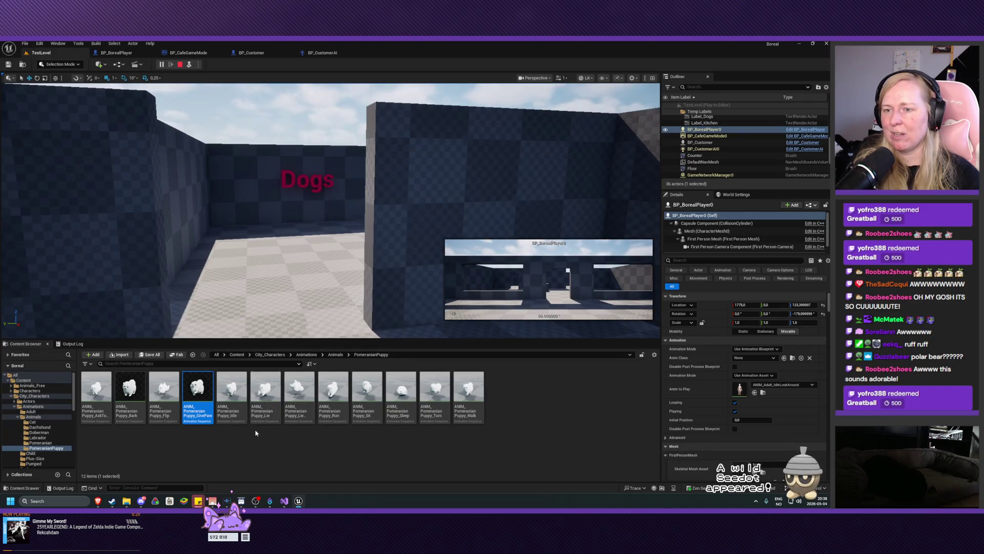
Step: Preview the adult Pomeranian's ANIM_Pomeranian_GivePaw animation, then close its preview
double_click(228, 397)
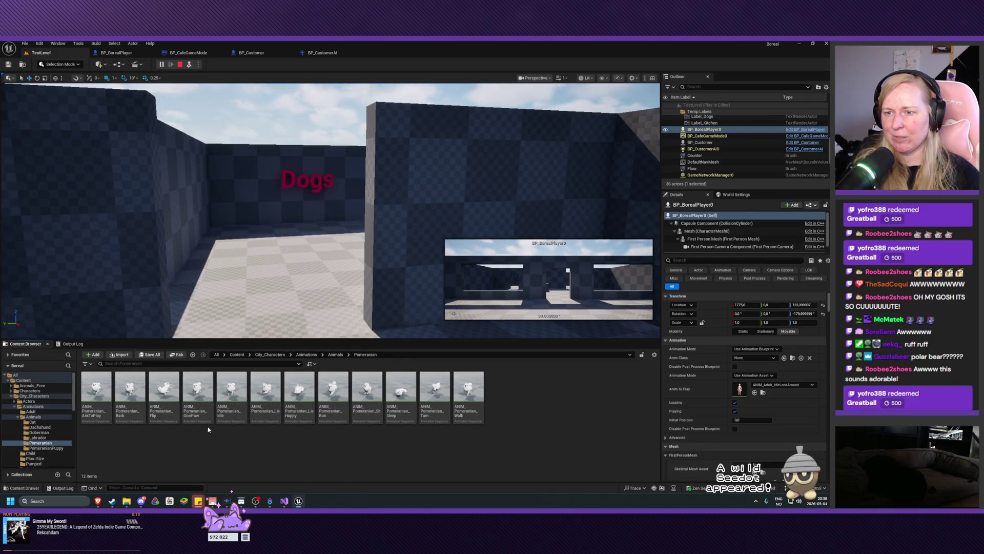
left_click(201, 396)
double_click(201, 396)
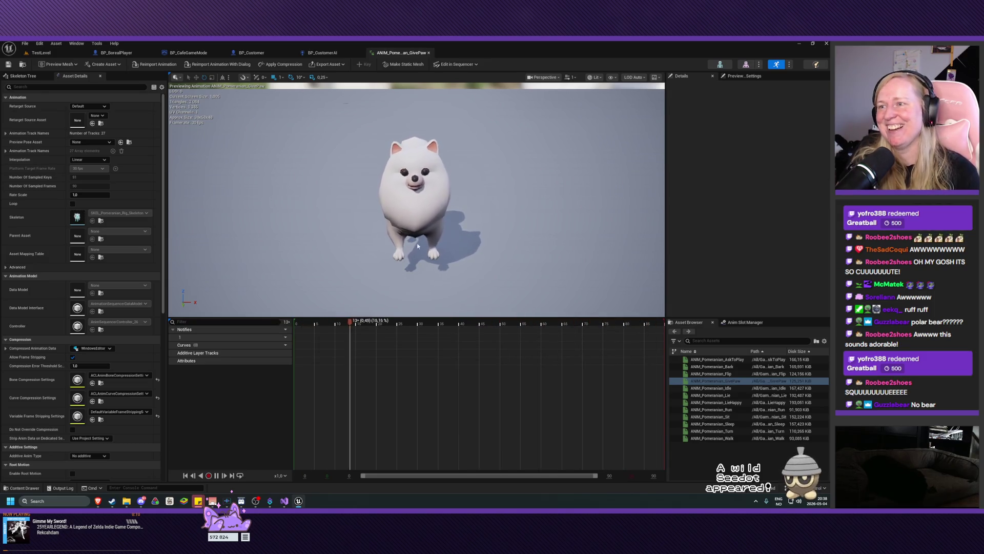
left_click(428, 53)
Step: Go back to the animal animations folder and open the Labrador folder
left_click(41, 52)
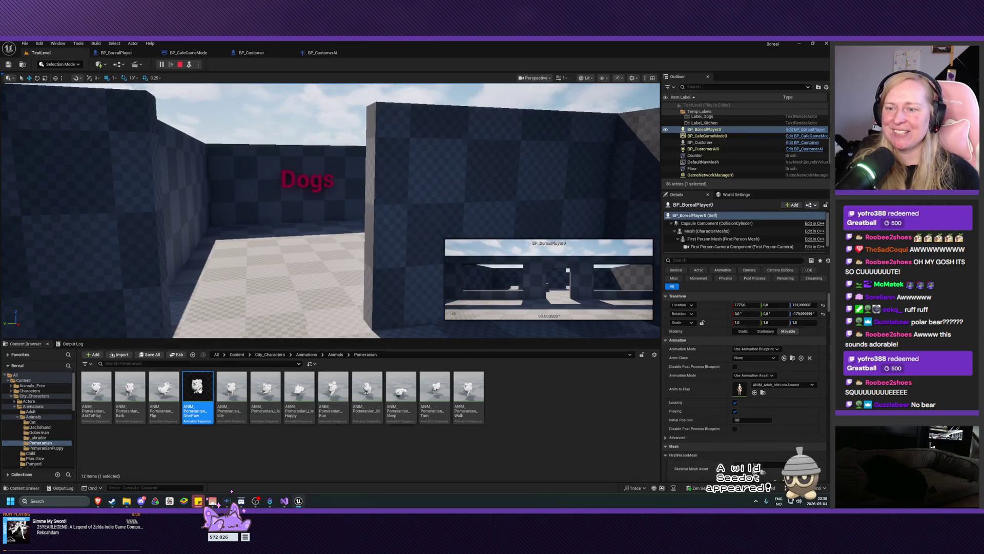
key("alt+Left")
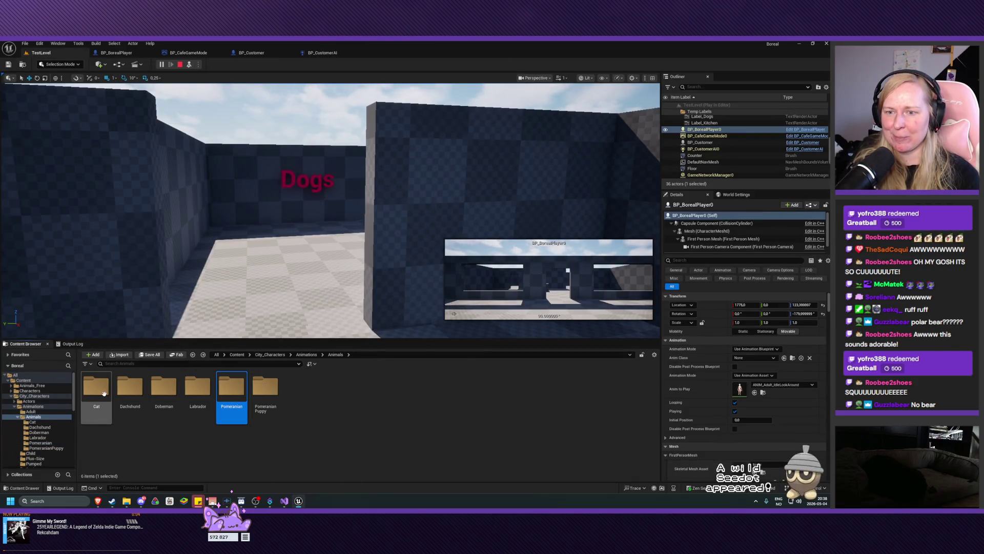
left_click(98, 393)
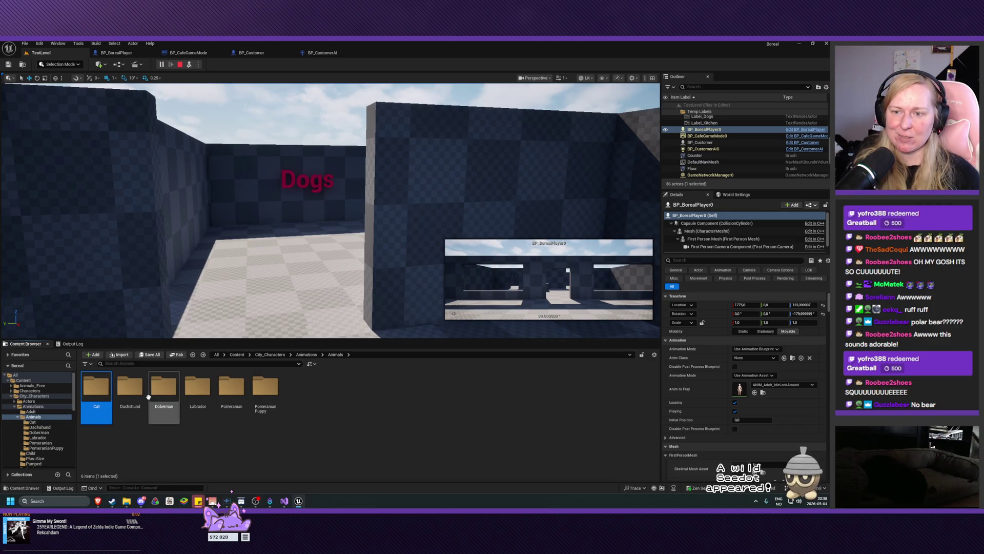
double_click(187, 398)
key("alt+Left")
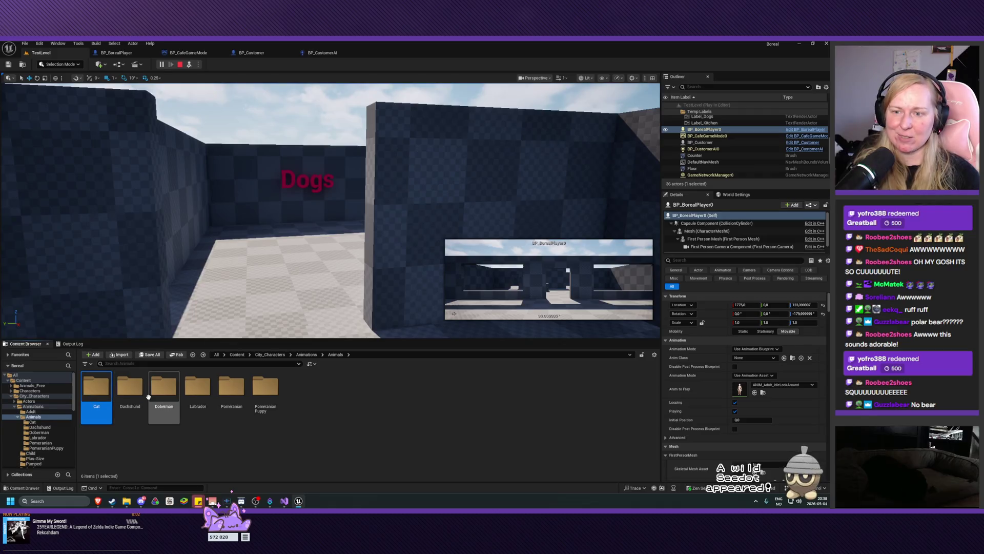
double_click(188, 398)
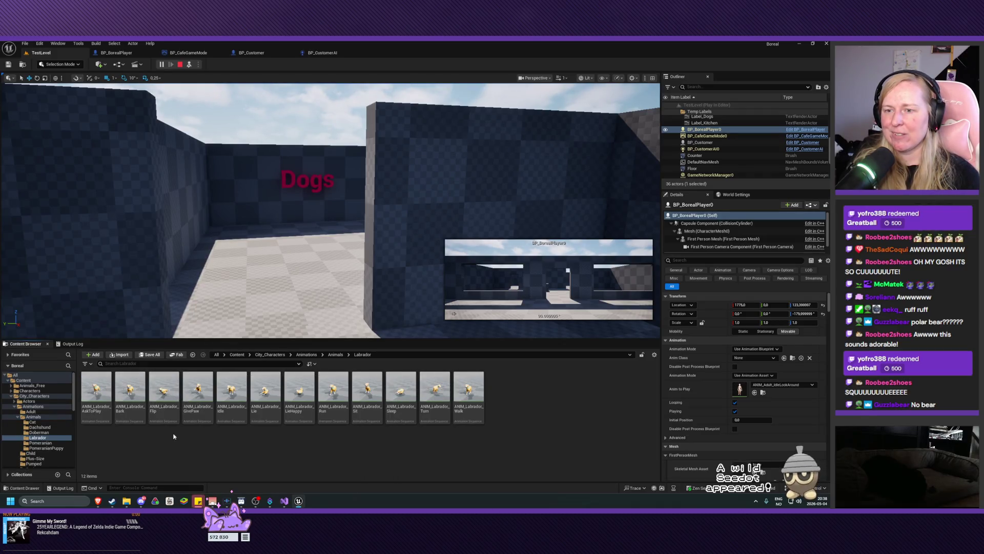
Step: Open ANIM_Labrador_GivePaw and watch it play on the seated Labrador model
double_click(200, 392)
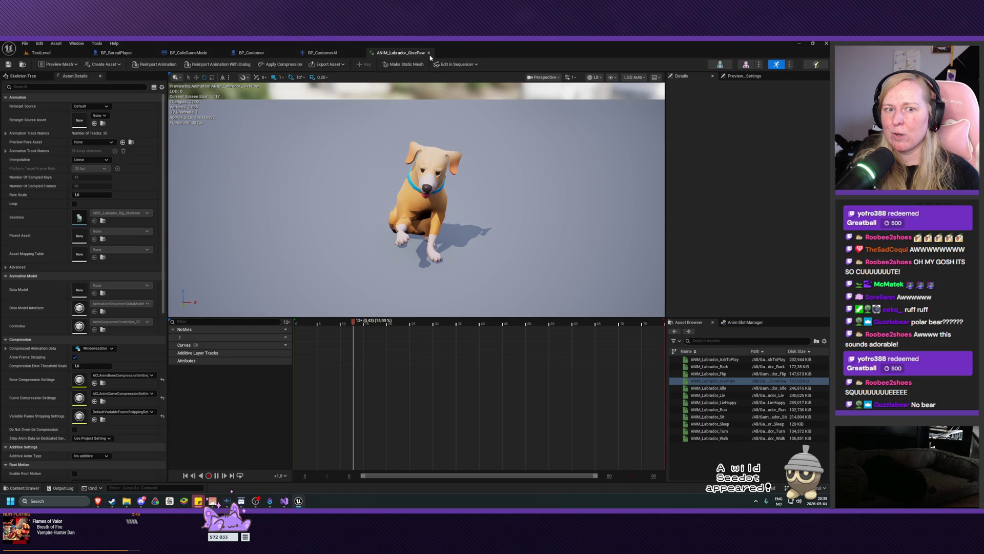
left_click(429, 54)
Step: Close the ANIM_Labrador_GivePaw preview so the BP_CustomerAI blueprint editor shows
left_click(429, 54)
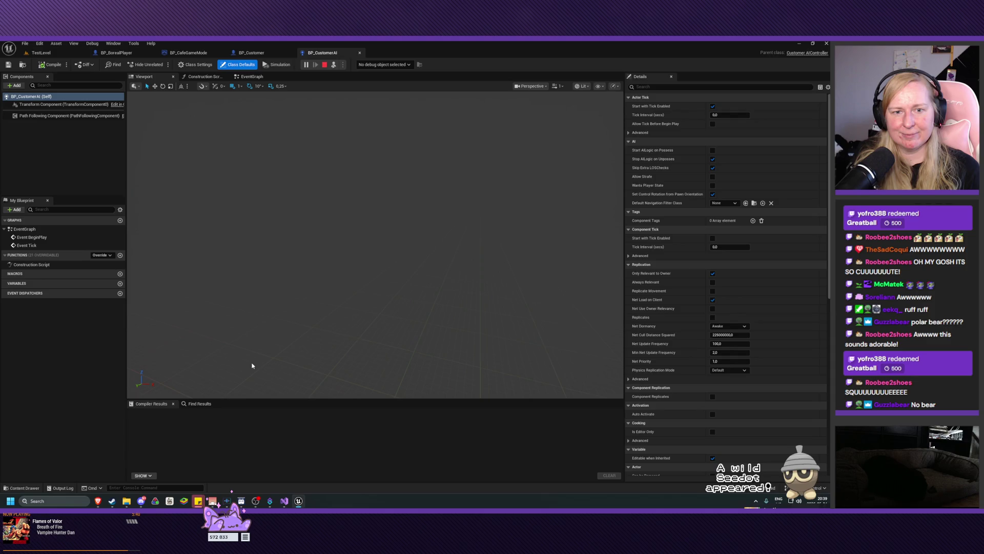